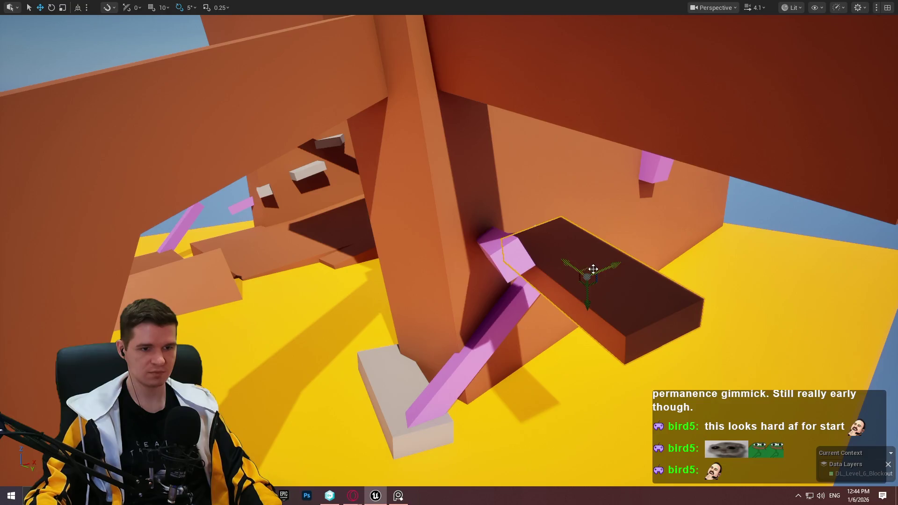
Move the orange block onto the tall pillar and tilt it slightly.
mouse_move(593, 269)
mouse_down()
mouse_move(416, 276)
mouse_move(456, 255)
mouse_move(447, 252)
mouse_move(473, 272)
mouse_move(453, 312)
mouse_up()
key(e)
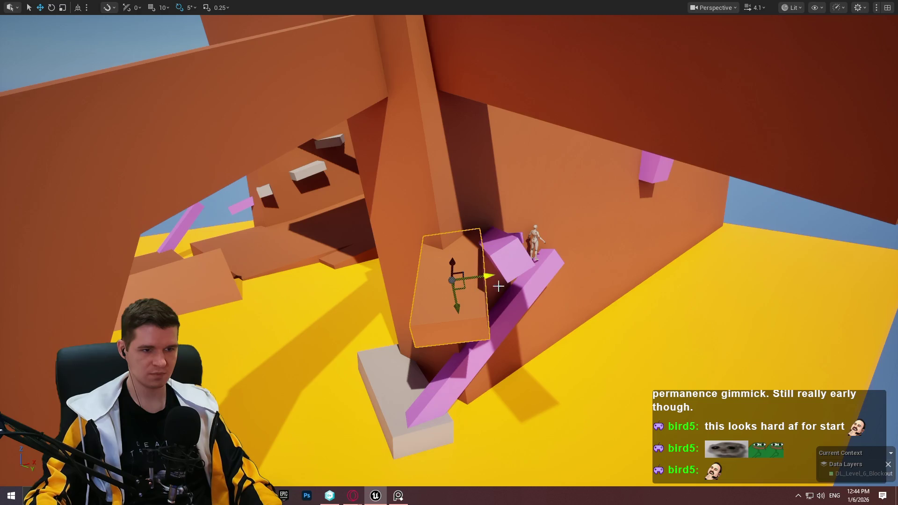
key(f)
mouse_move(498, 287)
mouse_down()
mouse_move(417, 248)
mouse_move(440, 224)
mouse_move(503, 204)
mouse_up()
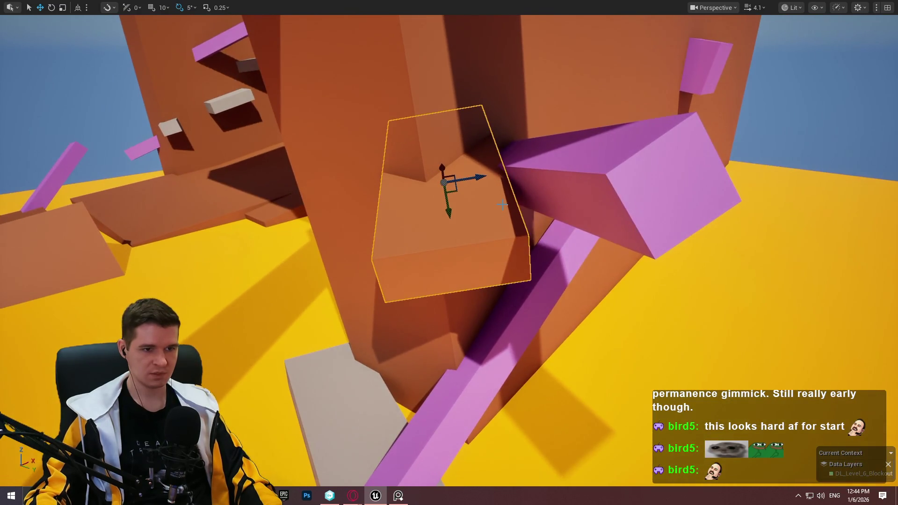
mouse_move(440, 157)
mouse_down()
mouse_move(457, 213)
mouse_move(471, 217)
mouse_move(469, 244)
mouse_up()
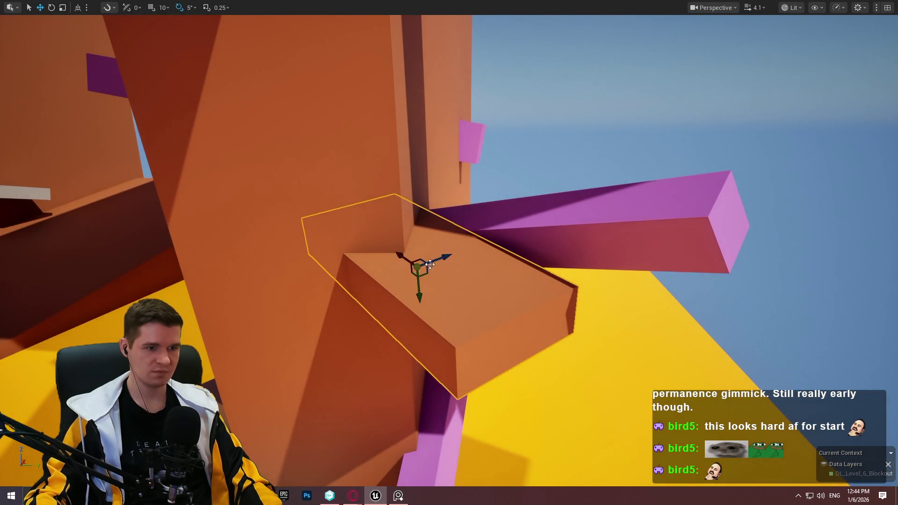
Raise the orange block, stretch it into a tall slab, and select the upper orange beam.
mouse_move(418, 275)
mouse_down()
mouse_move(423, 166)
mouse_move(415, 156)
mouse_up()
key(f)
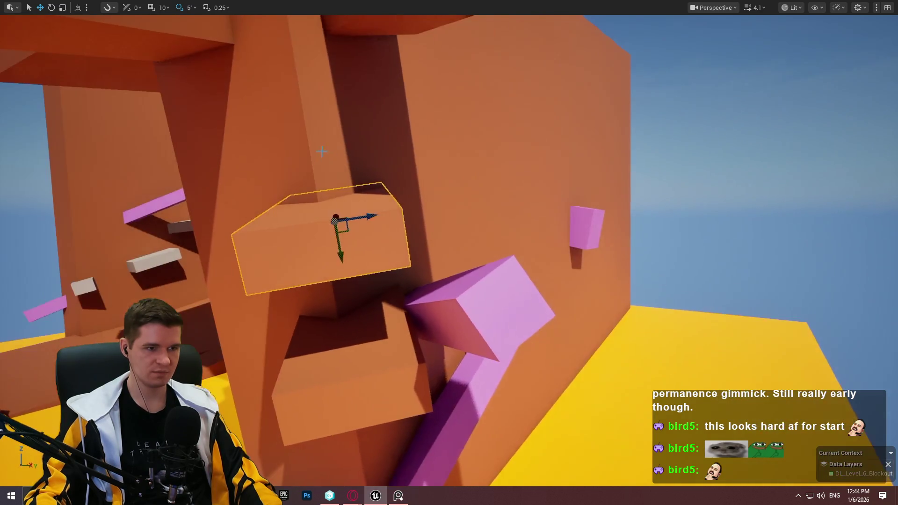
key(r)
mouse_move(338, 251)
mouse_down()
mouse_move(340, 337)
mouse_move(331, 160)
mouse_move(327, 170)
mouse_move(375, 155)
mouse_move(346, 178)
mouse_move(370, 159)
mouse_move(529, 106)
mouse_up()
key(w)
click(422, 149)
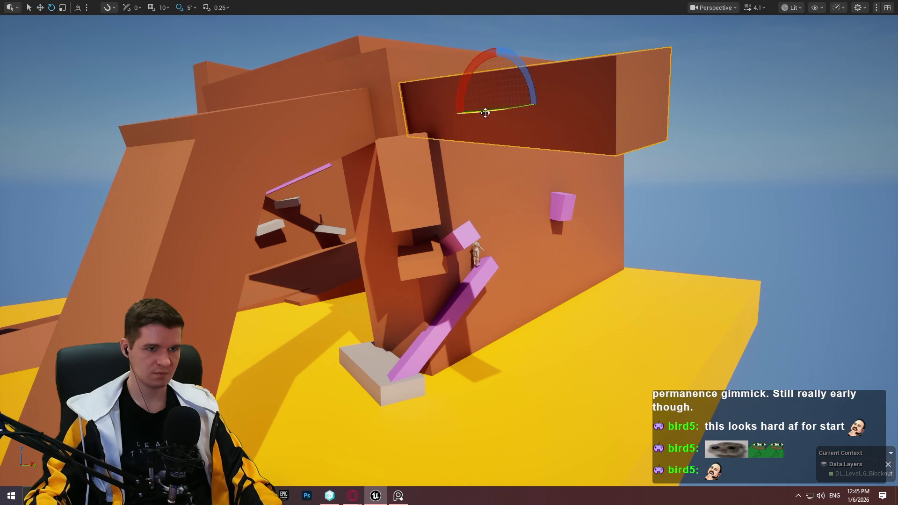
Turn the upper orange beam by 60 degrees.
drag(486, 113, 401, 112)
mouse_move(434, 143)
mouse_down()
mouse_move(411, 199)
mouse_move(403, 187)
mouse_move(492, 176)
mouse_move(283, 120)
mouse_up()
key(r)
mouse_move(394, 187)
mouse_down()
mouse_move(395, 159)
mouse_move(395, 204)
mouse_up()
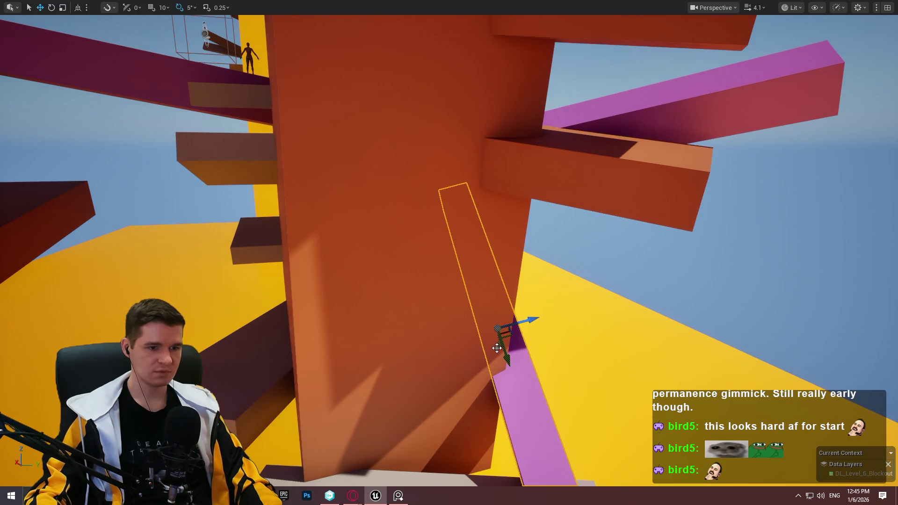
Swing the pink beam up along the tower, rotating it by 35 then 25 degrees.
key(e)
mouse_move(497, 348)
mouse_down()
mouse_move(492, 244)
mouse_move(498, 253)
mouse_up()
drag(488, 221, 497, 288)
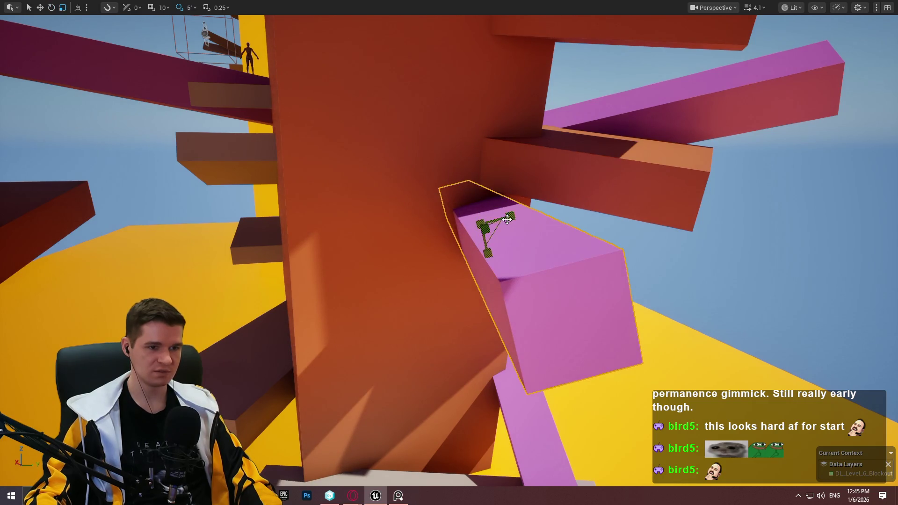
mouse_move(466, 242)
mouse_down()
mouse_move(538, 211)
mouse_move(491, 226)
mouse_up()
drag(387, 254, 323, 253)
mouse_move(354, 279)
mouse_down()
mouse_move(353, 287)
mouse_move(323, 241)
mouse_move(296, 238)
mouse_move(327, 242)
mouse_move(283, 237)
mouse_move(299, 239)
mouse_move(296, 224)
mouse_up()
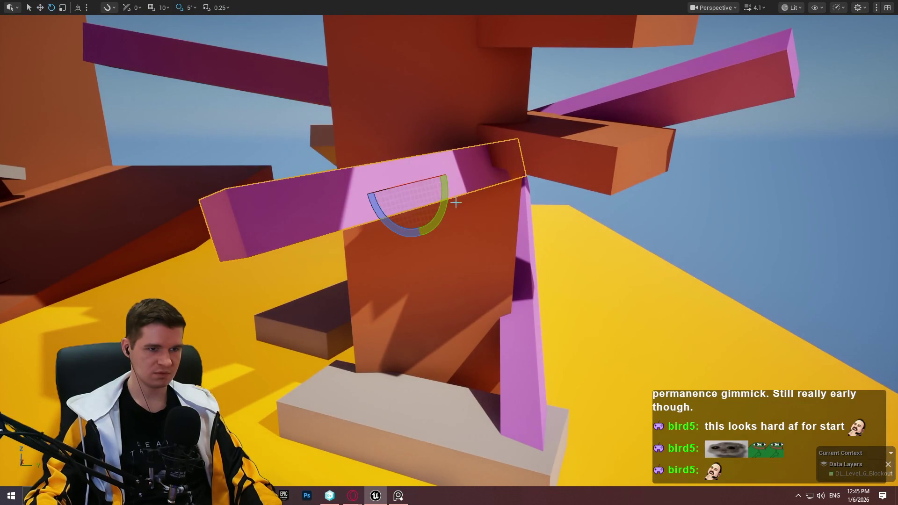
drag(425, 218, 424, 218)
Resize the pink beam so it fits under the orange overhang.
key(r)
scroll(601, 253, down, 1)
drag(600, 252, 601, 253)
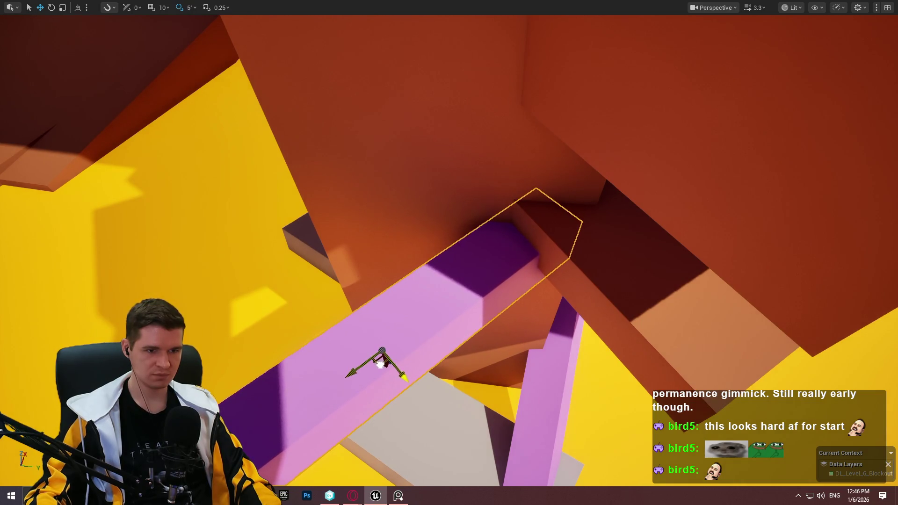
drag(449, 253, 449, 253)
scroll(449, 252, down, 1)
key(e)
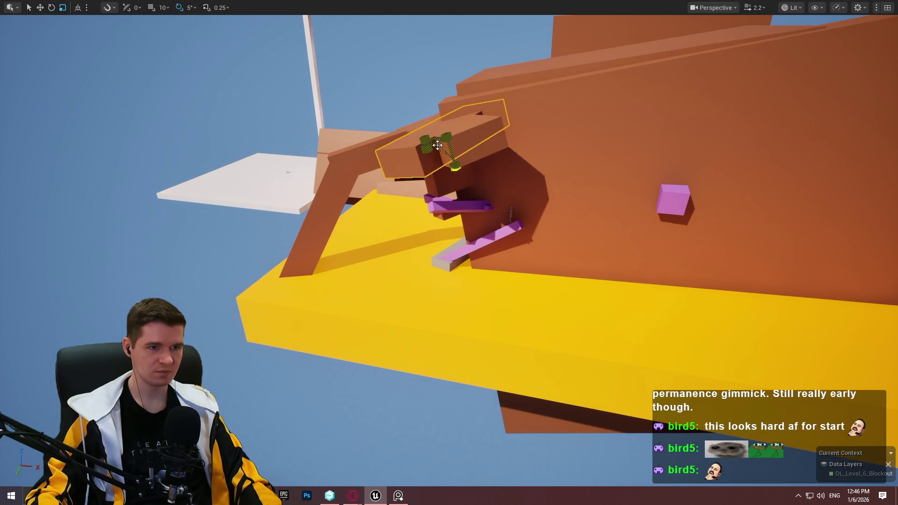
Rotate the orange pillar 45°, stand it upright, and push it against the wall.
drag(426, 143, 419, 124)
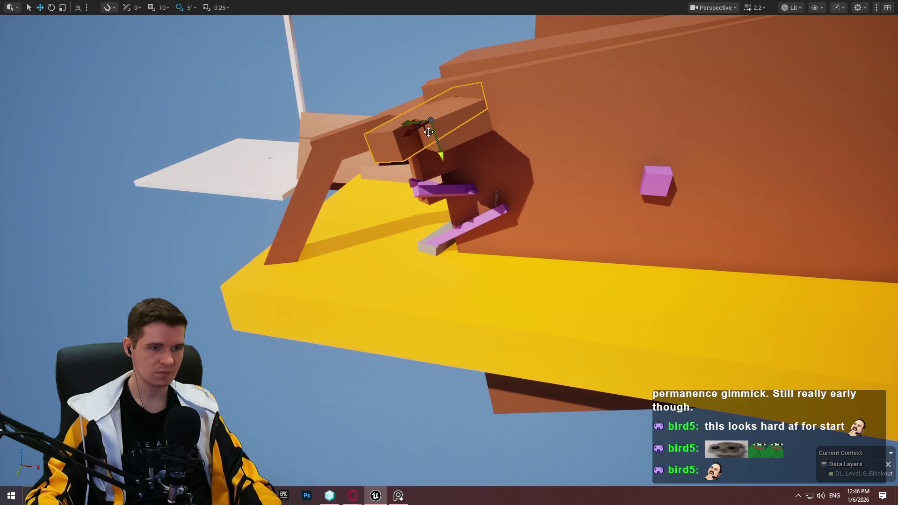
mouse_move(184, 154)
mouse_down()
mouse_move(297, 157)
mouse_move(273, 145)
mouse_move(284, 150)
mouse_move(280, 139)
mouse_move(271, 156)
mouse_move(252, 150)
mouse_move(259, 162)
mouse_up()
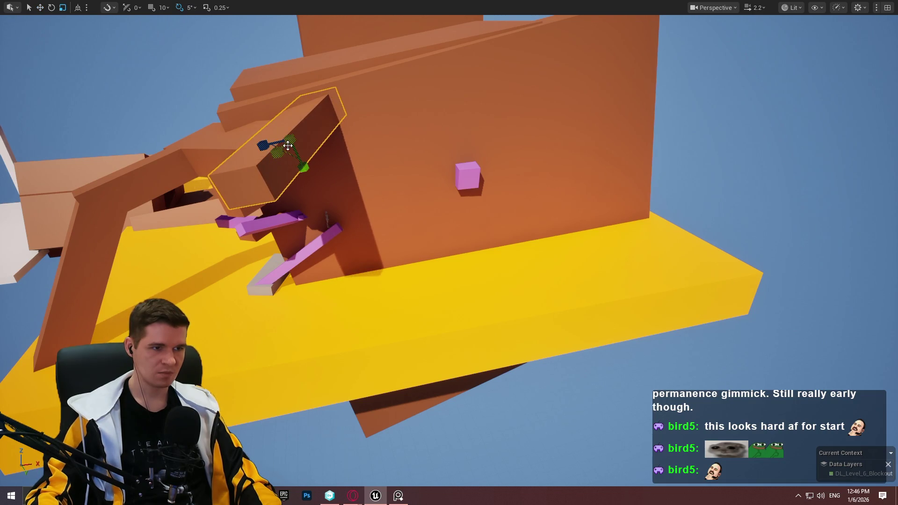
mouse_move(281, 201)
mouse_down()
mouse_move(339, 200)
mouse_move(479, 317)
mouse_up()
drag(403, 431, 428, 438)
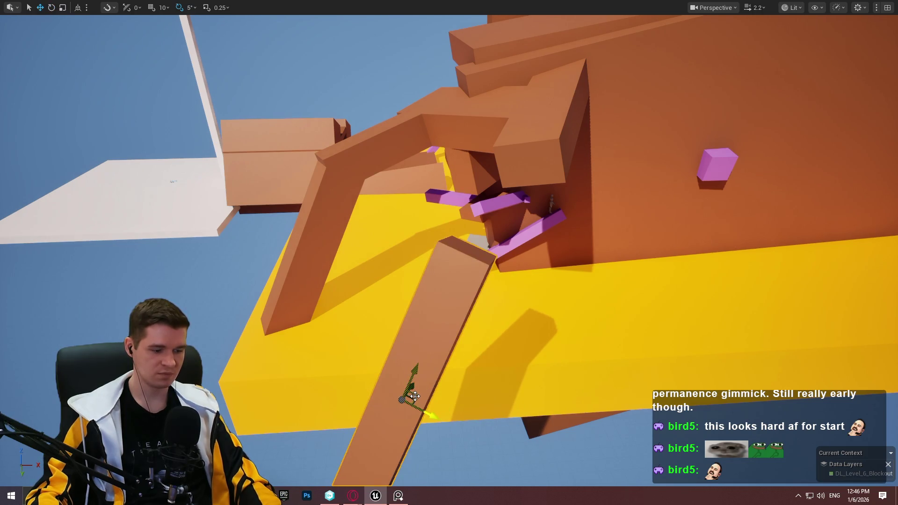
drag(408, 411, 520, 292)
drag(487, 257, 568, 265)
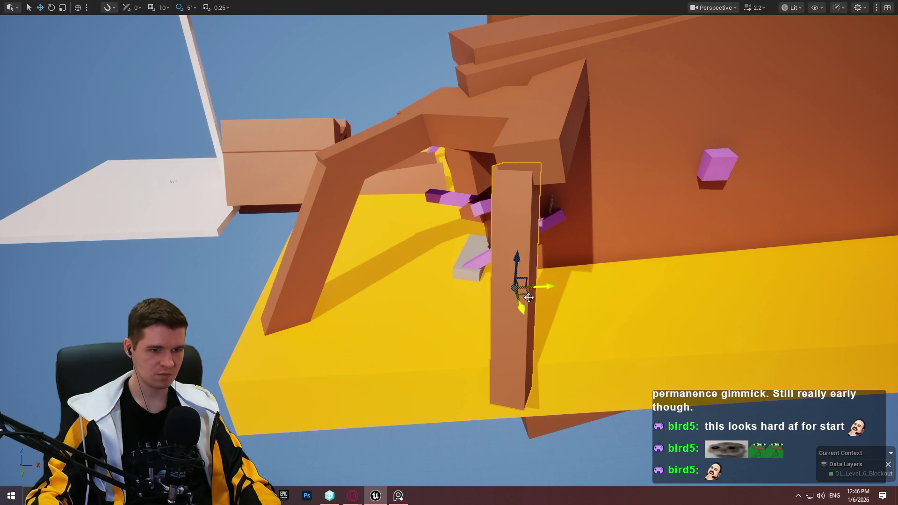
drag(528, 296, 547, 282)
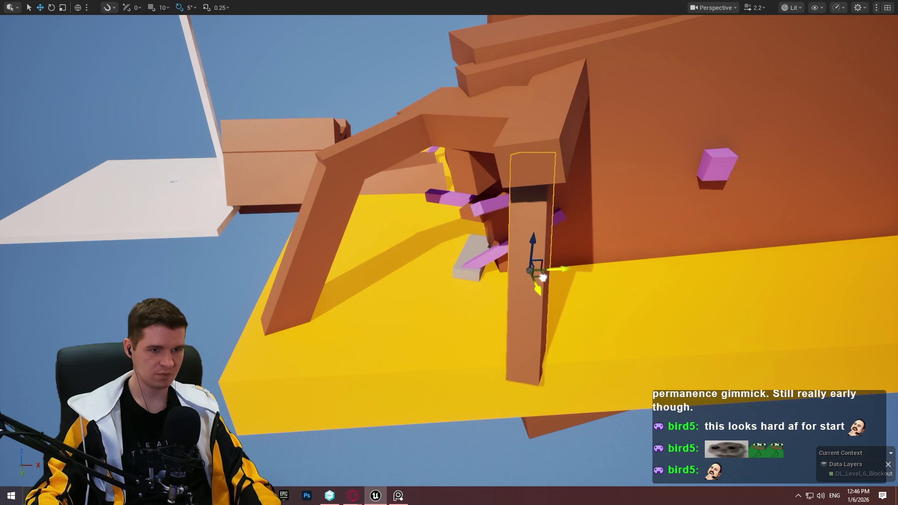
Shift the large orange wall slightly down and to the left.
drag(449, 252, 510, 240)
click(608, 262)
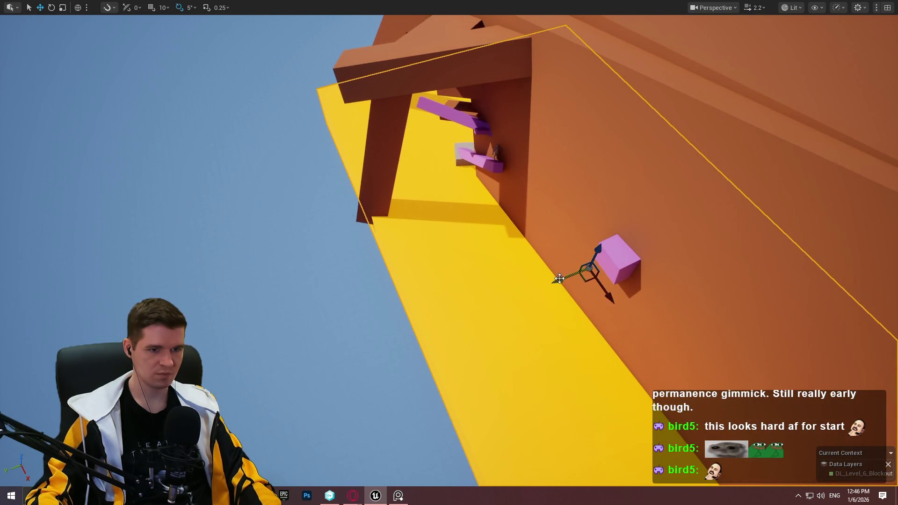
mouse_move(560, 279)
mouse_down()
mouse_move(228, 406)
mouse_move(384, 234)
mouse_move(450, 187)
mouse_move(543, 149)
mouse_up()
drag(547, 248, 547, 249)
right_click(566, 325)
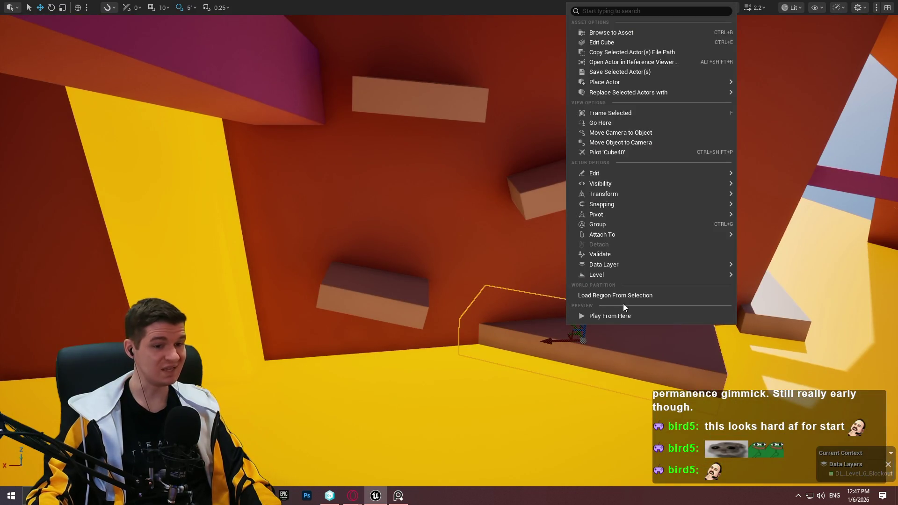
Play from the ledge, run the character up the pink ramp, then stop the session.
click(622, 313)
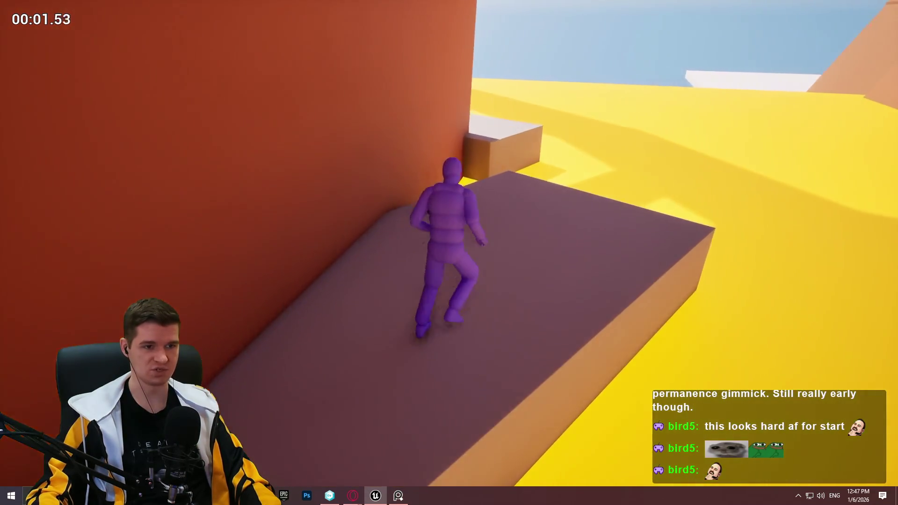
key(space)
key(w)
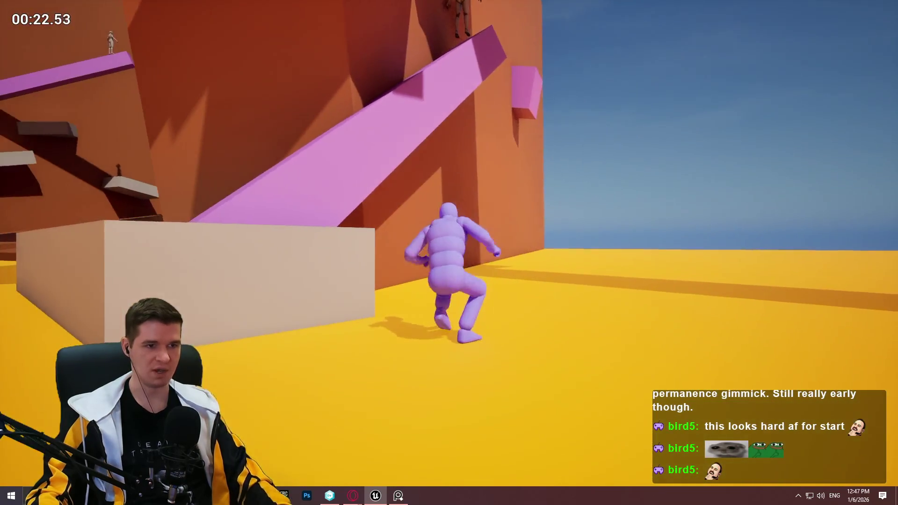
key(Escape)
drag(477, 216, 394, 227)
Rotate the beige block and move it right and down near the ramp's foot.
mouse_move(628, 165)
mouse_down()
mouse_move(475, 194)
mouse_move(432, 220)
mouse_up()
key(e)
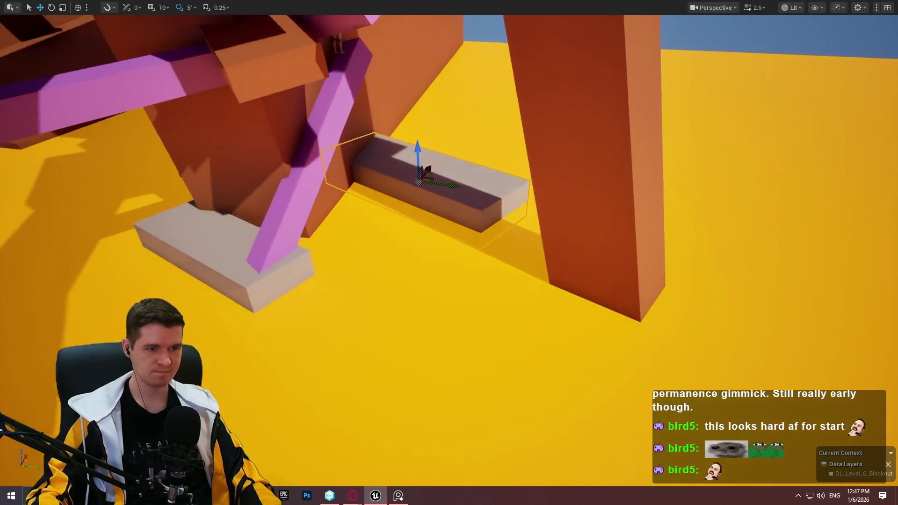
key(e)
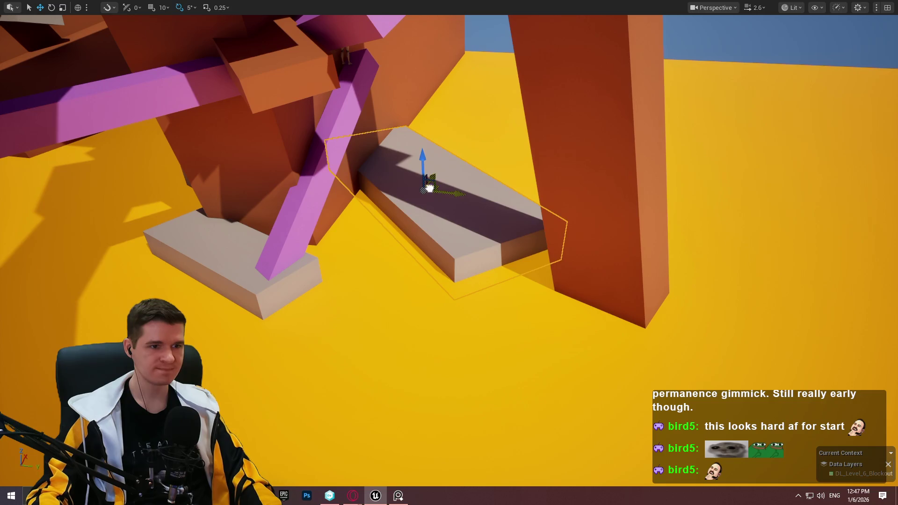
drag(429, 188, 457, 199)
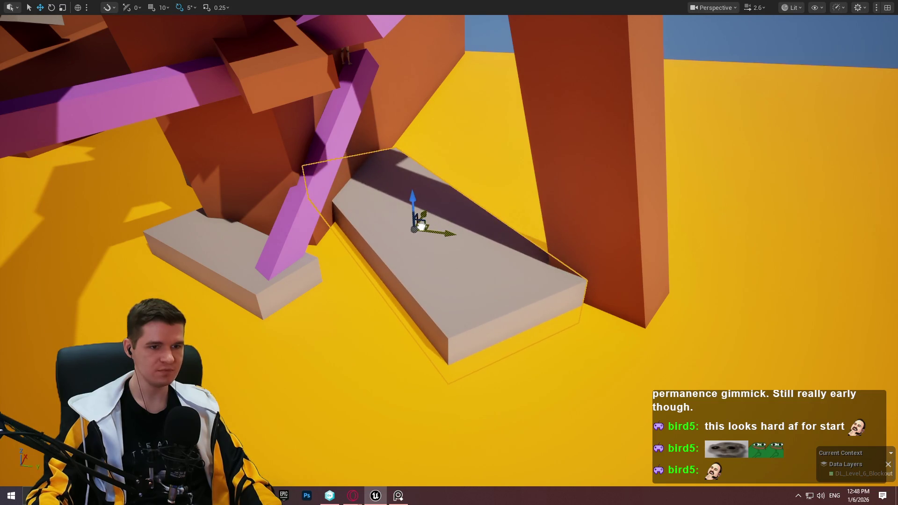
Fly the view in close to the beige block and select the pink beam.
key(w)
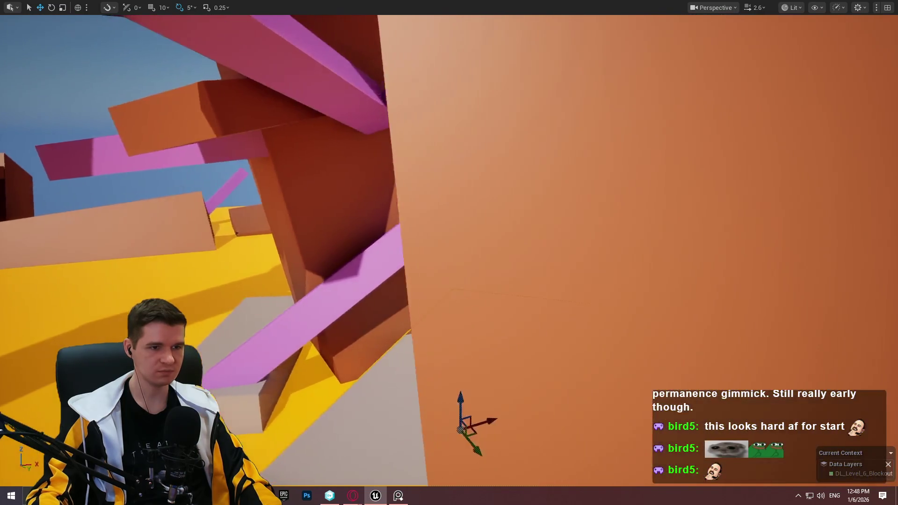
key(s)
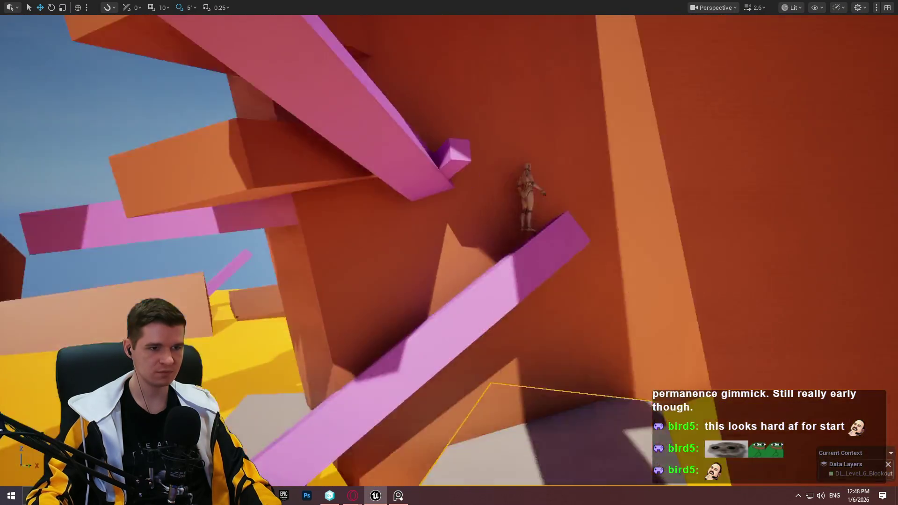
key(w)
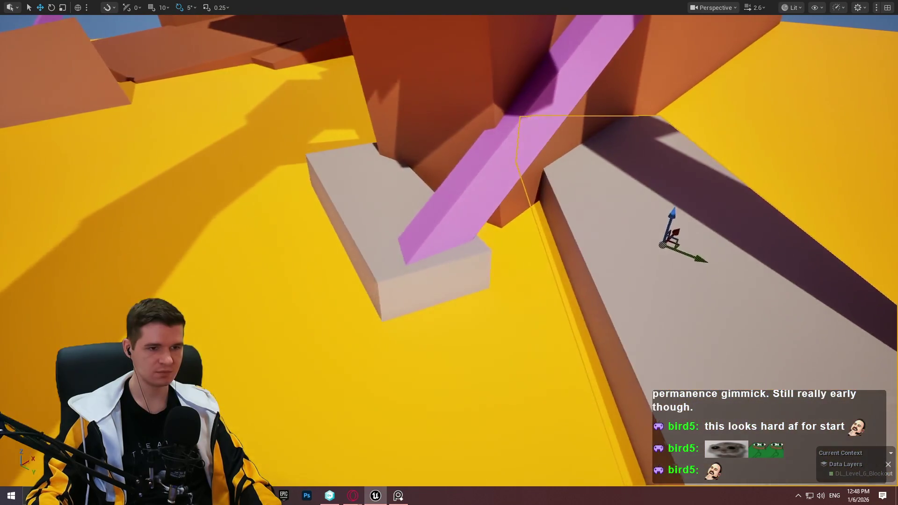
key(w)
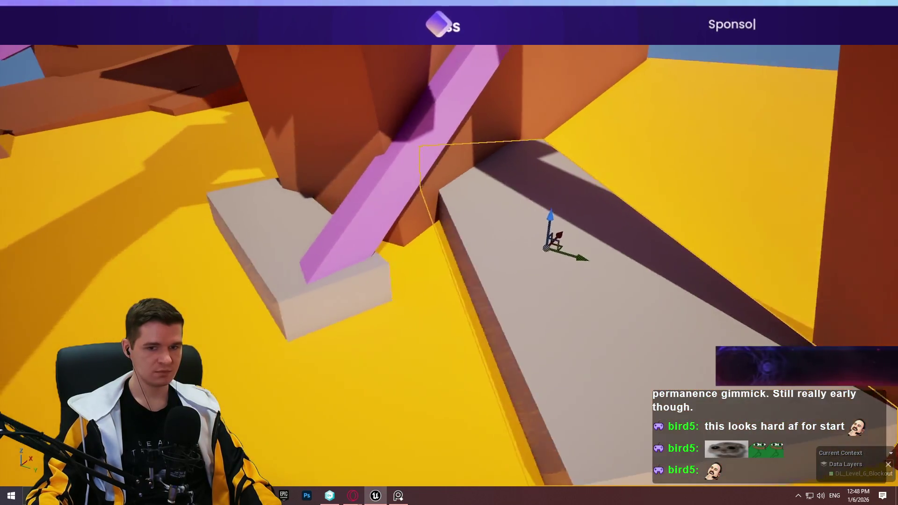
key(w)
key(Escape)
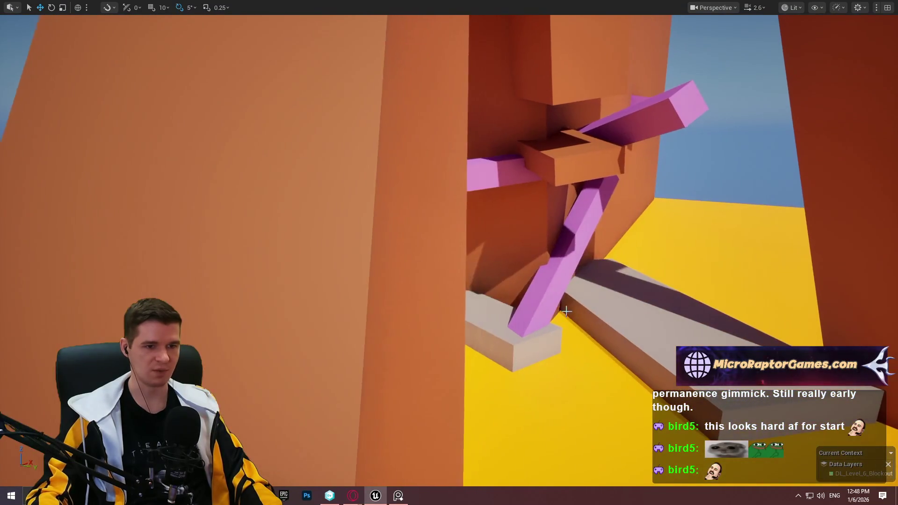
click(566, 311)
right_click(644, 325)
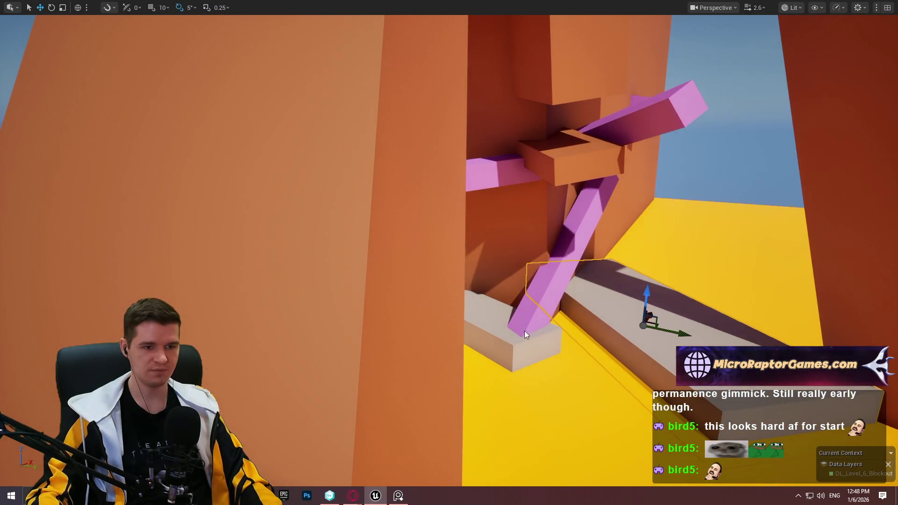
right_click(524, 331)
click(580, 325)
key(w)
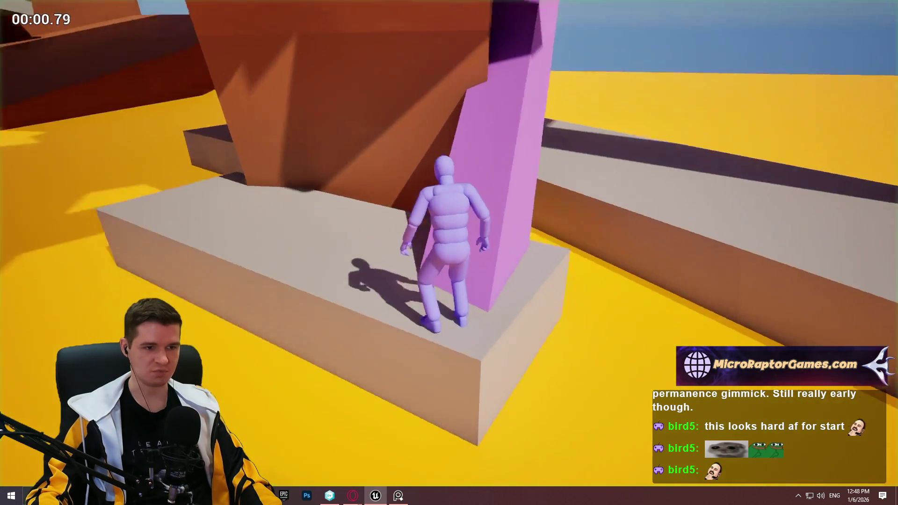
key(w)
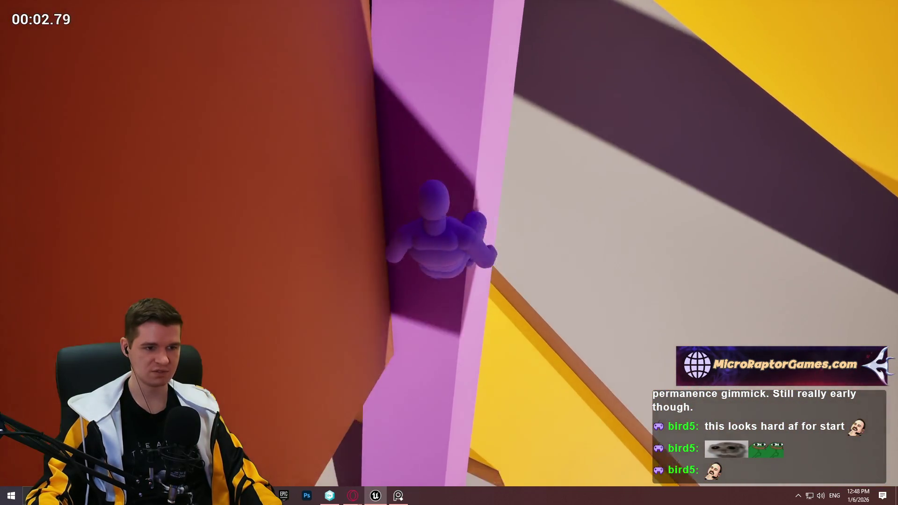
key(w)
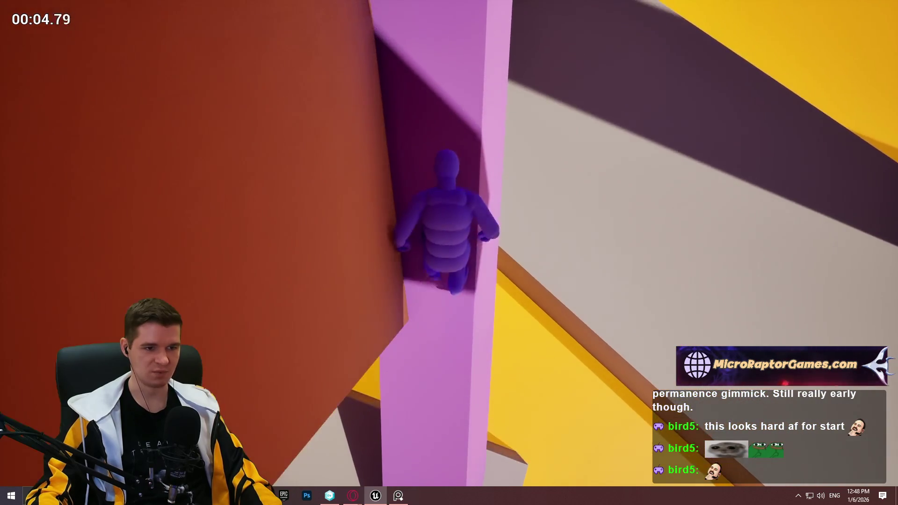
key(w)
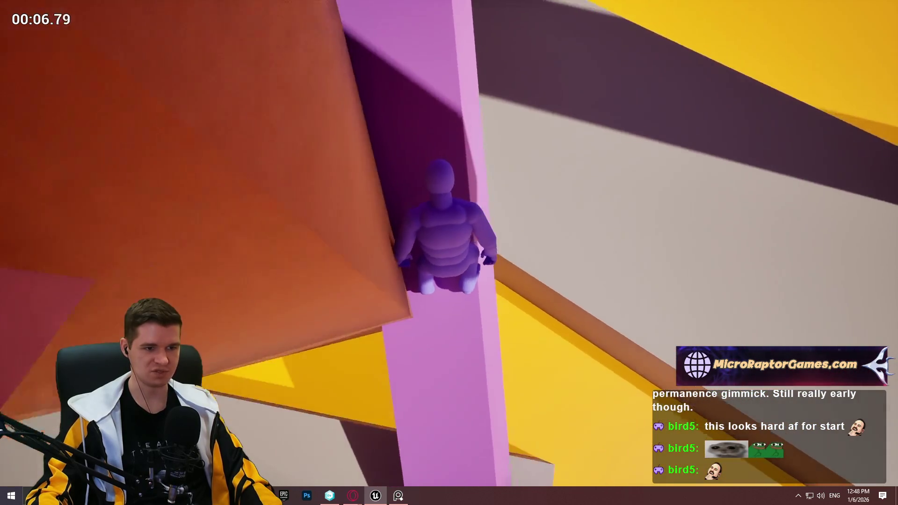
key(w)
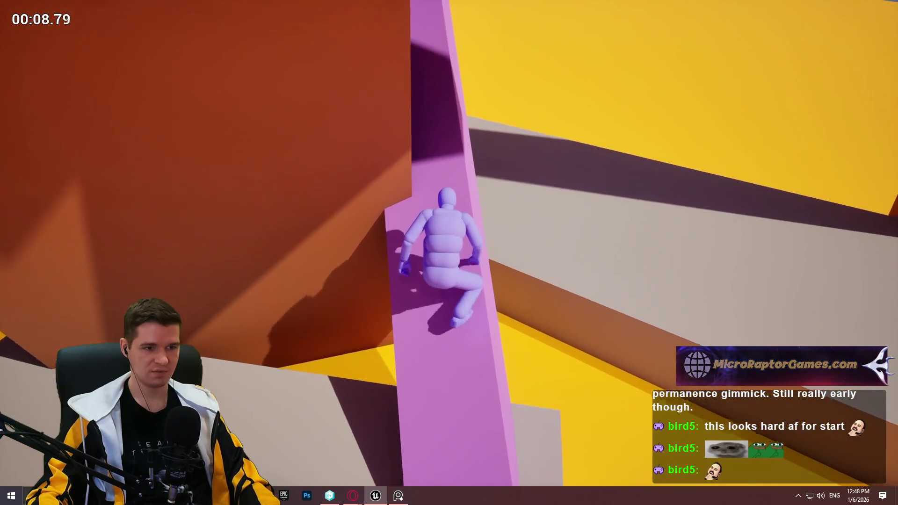
key(w)
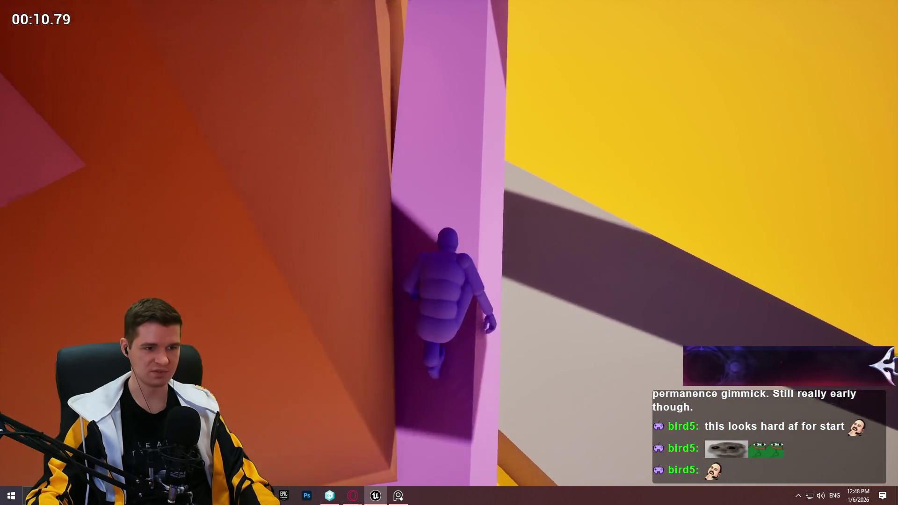
key(w)
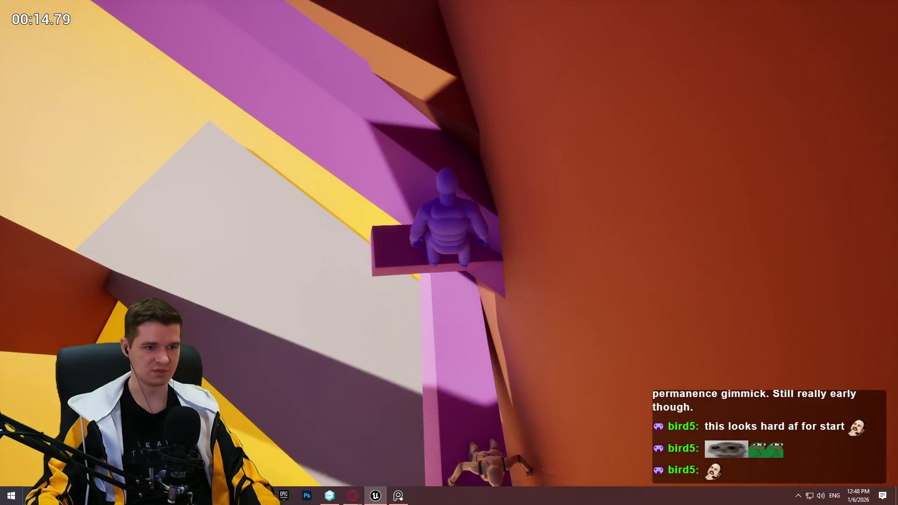
key(w)
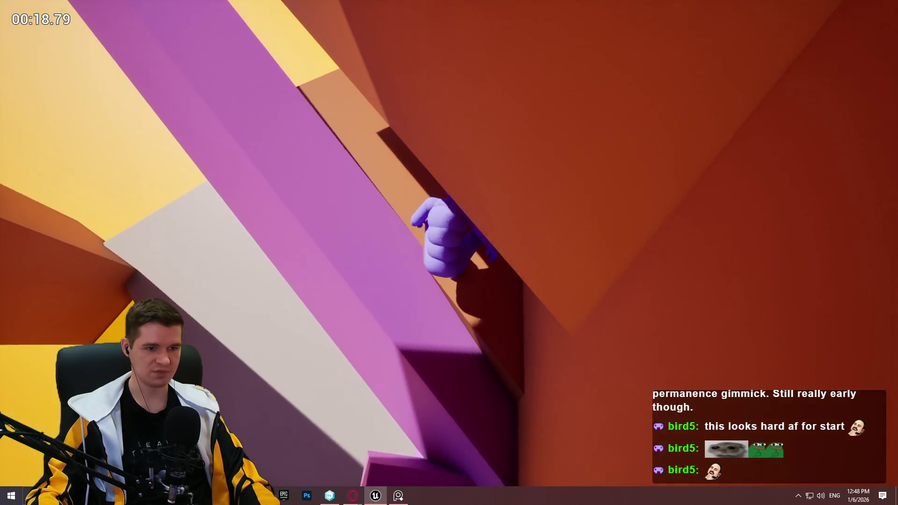
key(w)
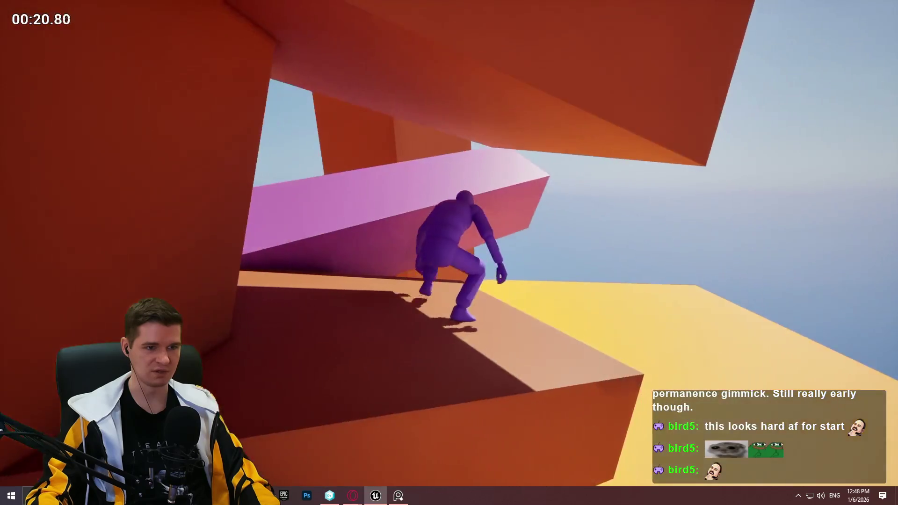
key(w)
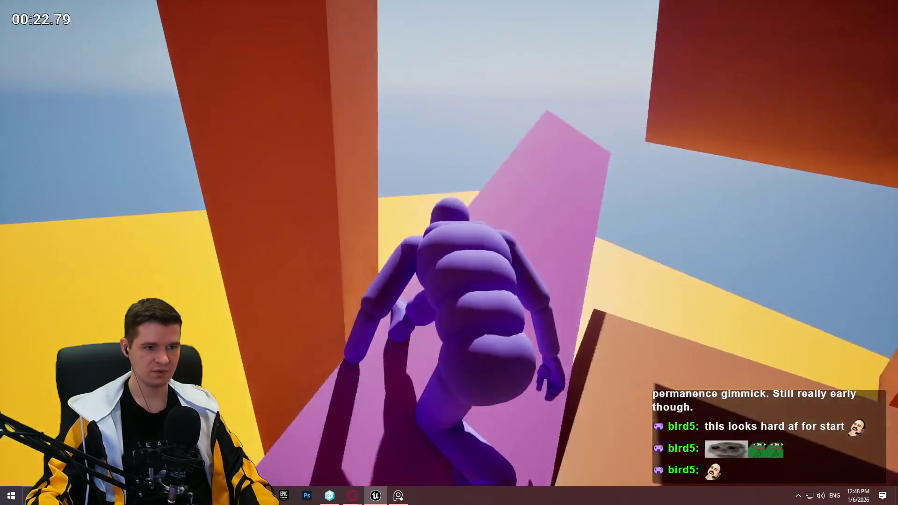
key(w)
key(space)
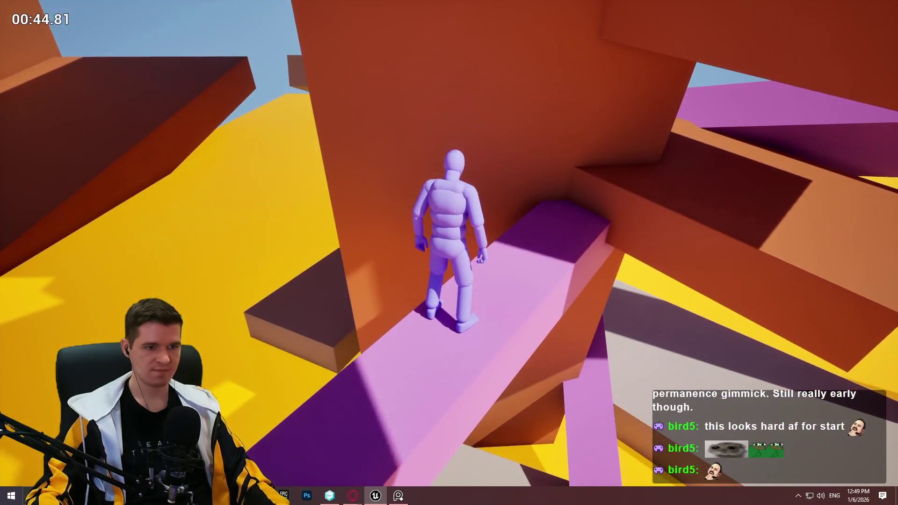
key(Escape)
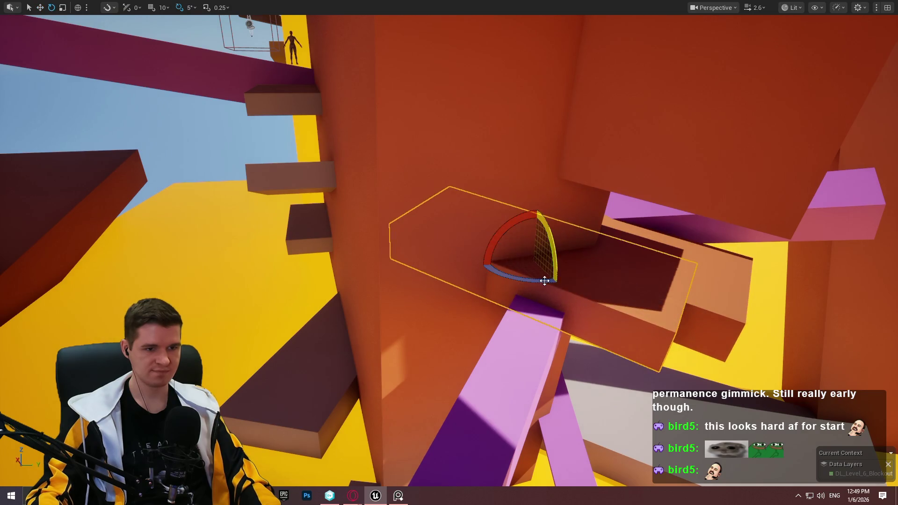
Rotate the orange ledge 45° and slide the orange block sideways and lower down the tower.
drag(545, 281, 575, 276)
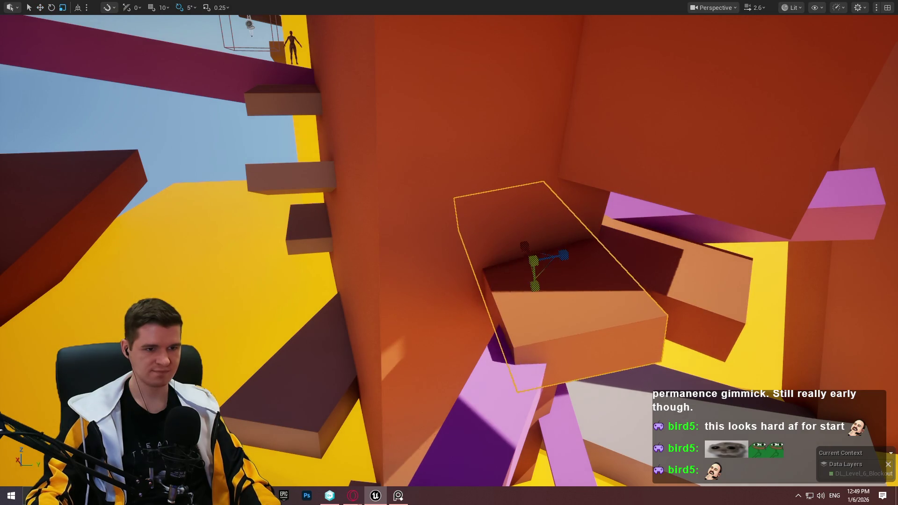
mouse_move(536, 236)
mouse_down()
mouse_move(537, 89)
mouse_move(546, 75)
mouse_up()
key(f)
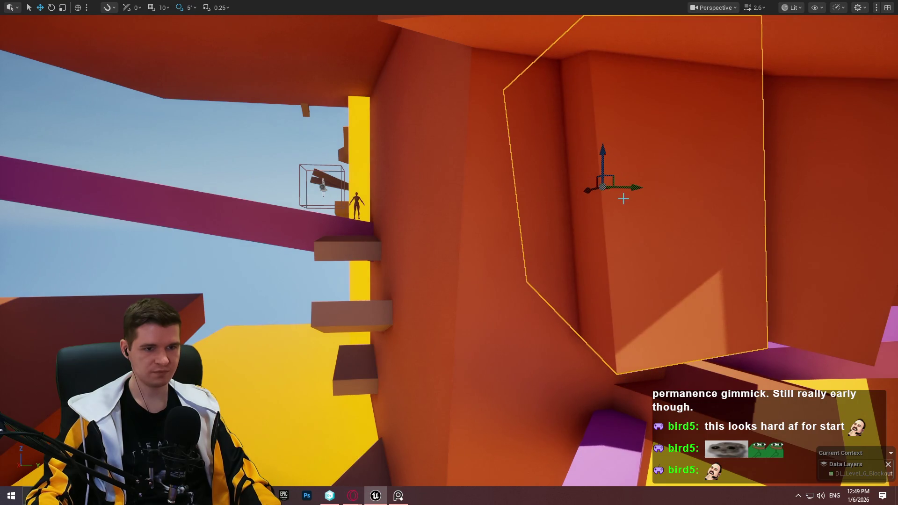
drag(634, 204, 500, 204)
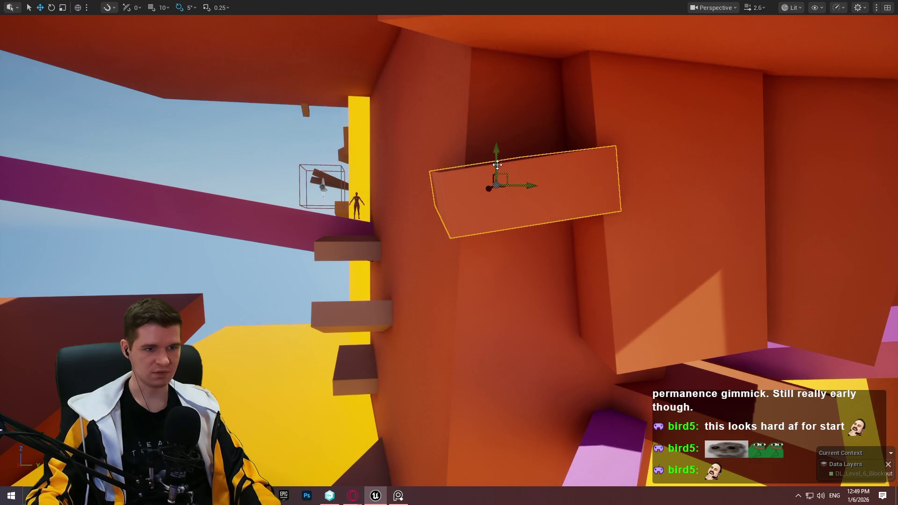
mouse_move(497, 165)
mouse_down()
mouse_move(503, 304)
mouse_move(529, 301)
mouse_up()
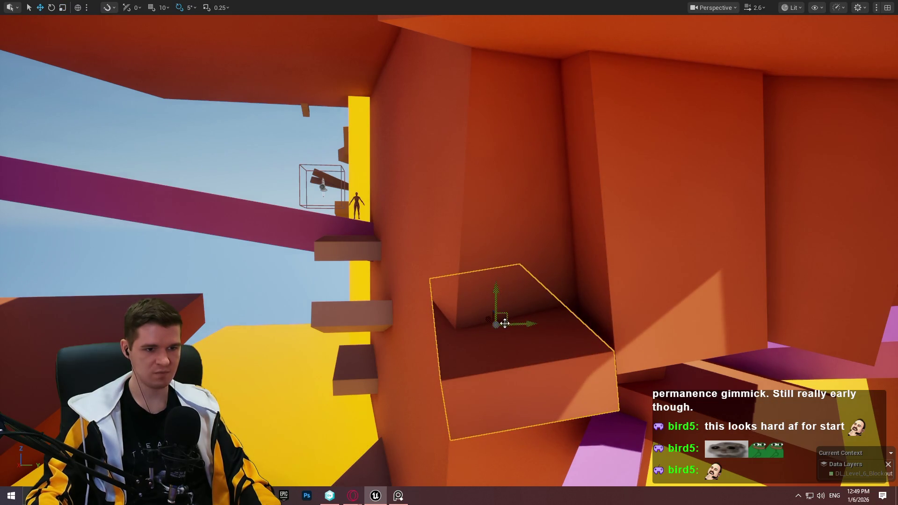
mouse_move(519, 320)
mouse_down()
mouse_move(521, 301)
mouse_move(517, 318)
mouse_move(487, 299)
mouse_move(468, 309)
mouse_move(477, 281)
mouse_move(459, 299)
mouse_up()
right_click(596, 270)
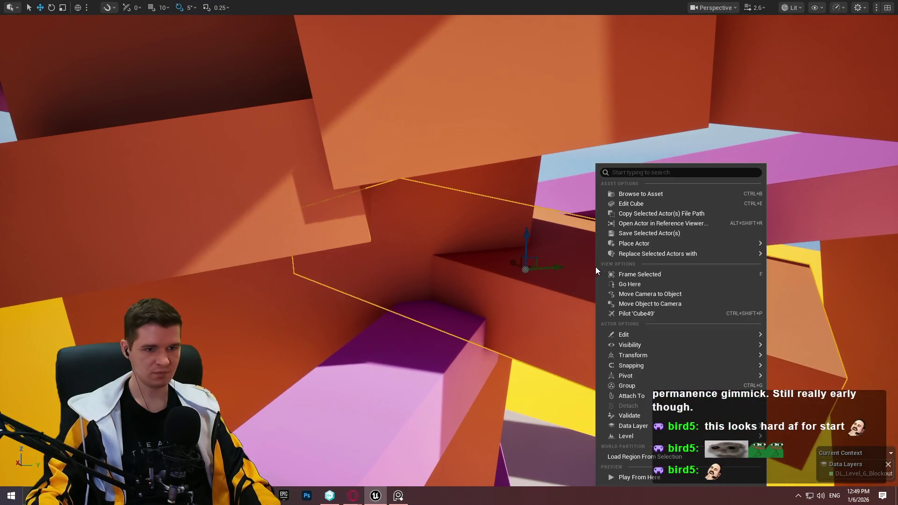
click(669, 475)
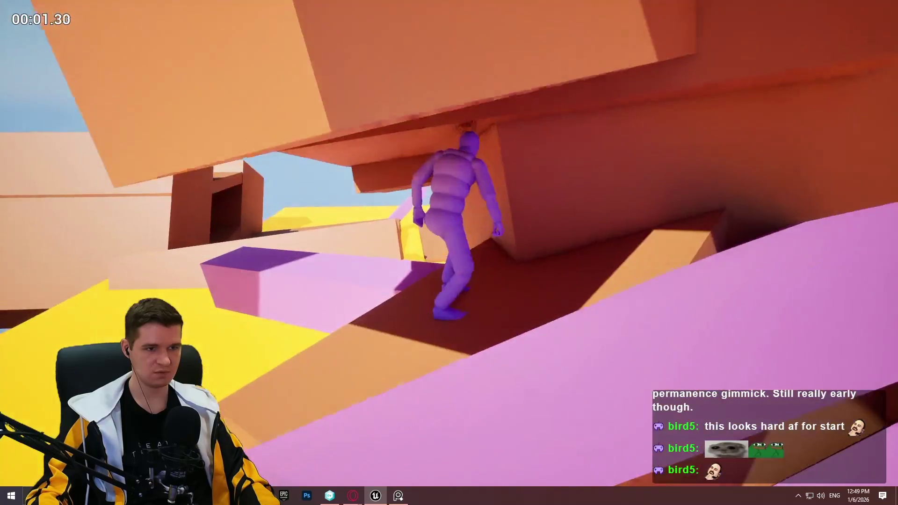
key(w)
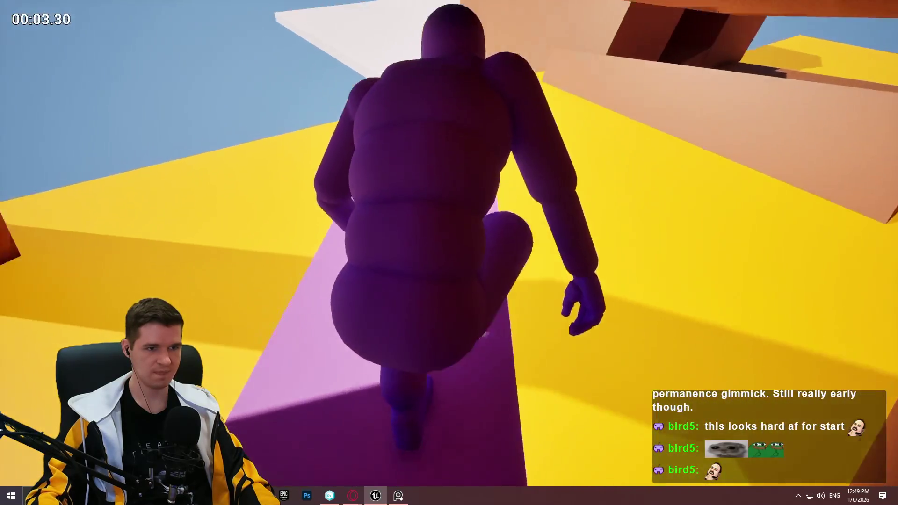
key(w)
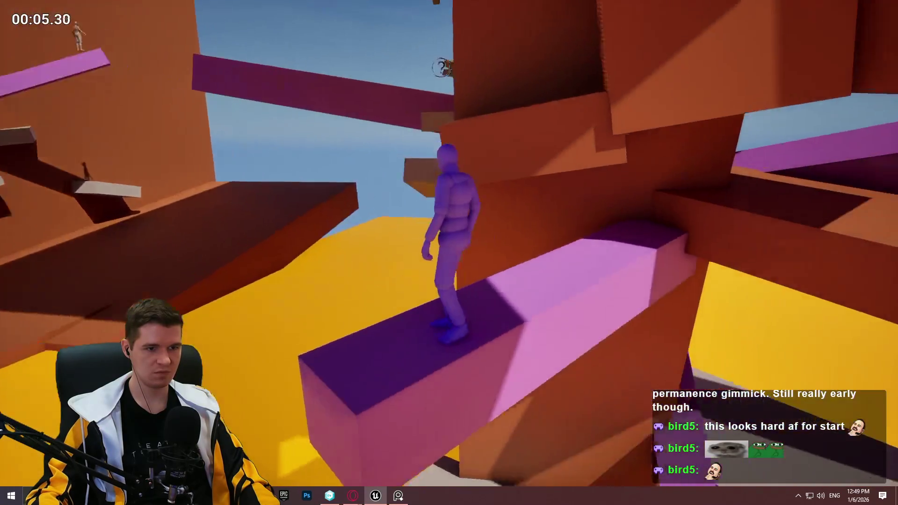
key(w)
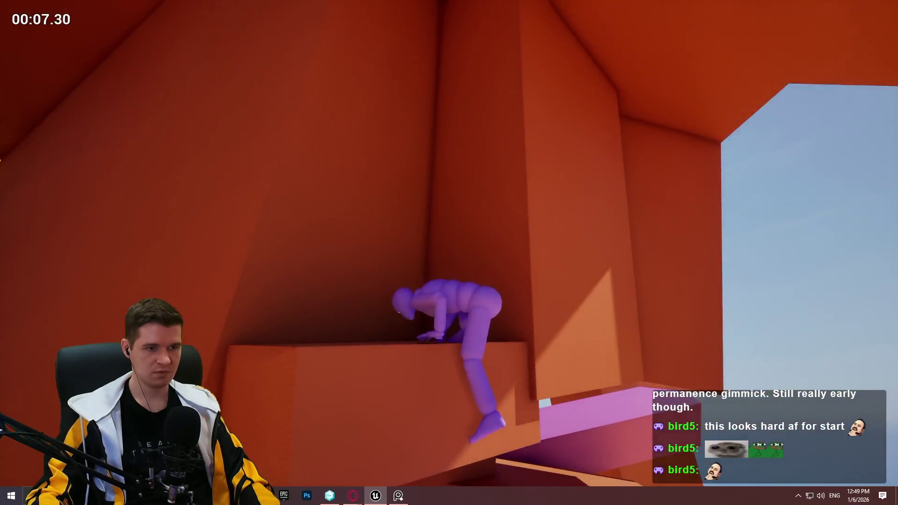
key(w)
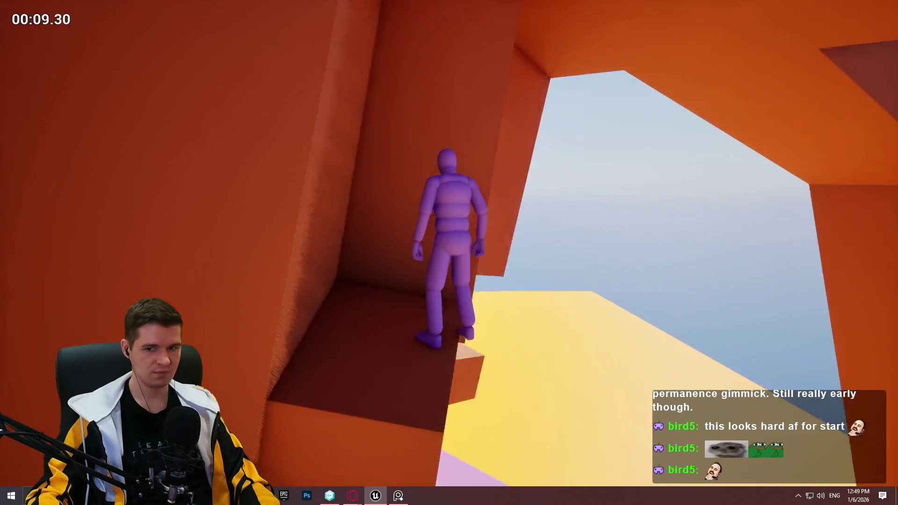
key(w)
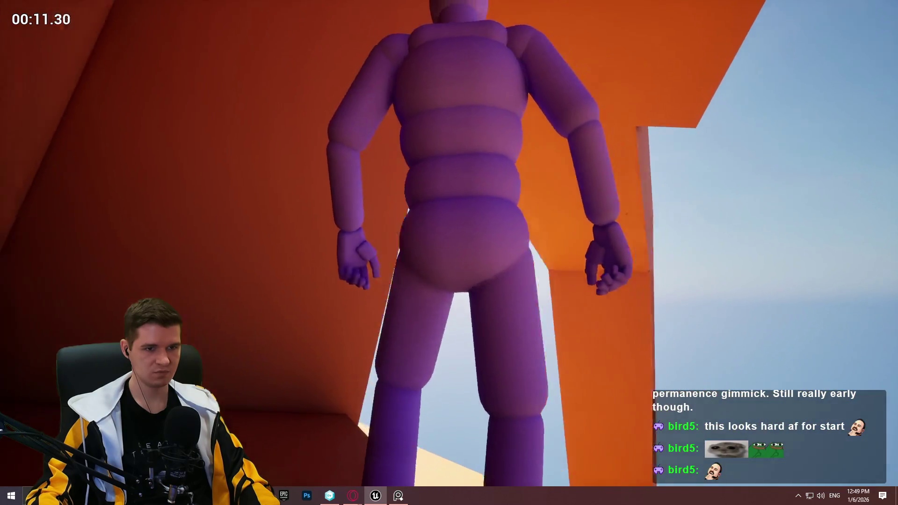
key(w)
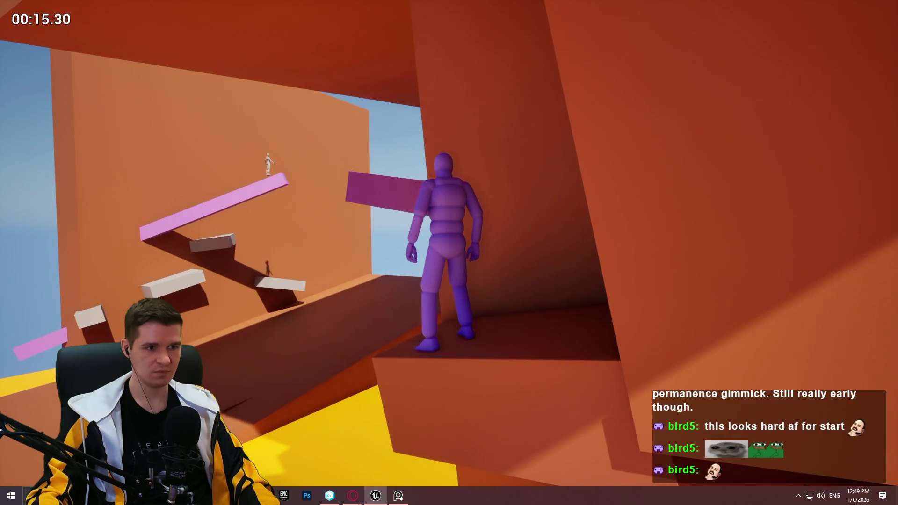
key(Escape)
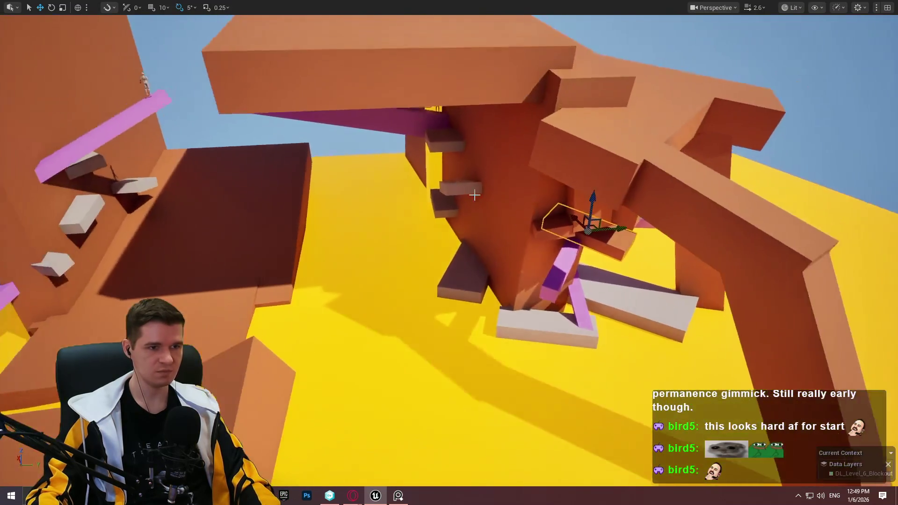
Lower the pink beam, shorten it, and slide it into the tower.
scroll(475, 195, down, 2)
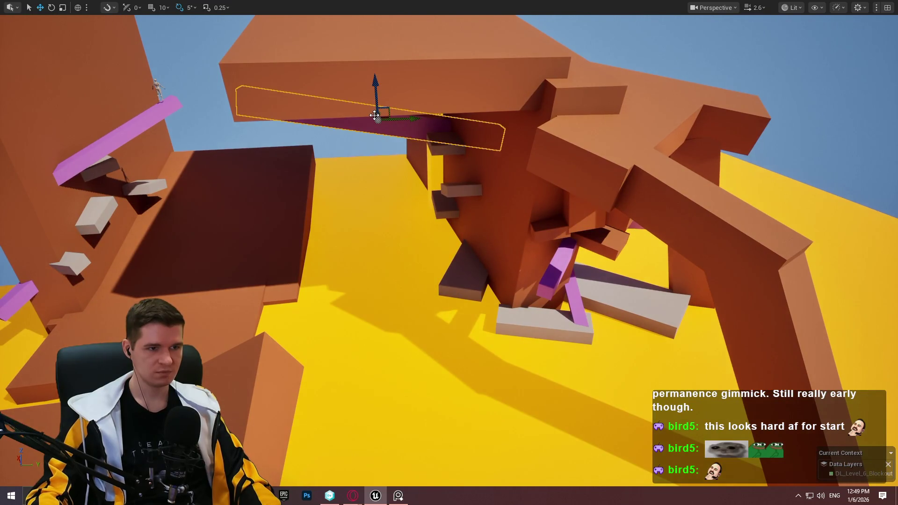
mouse_move(379, 118)
mouse_down()
mouse_move(393, 180)
mouse_move(359, 181)
mouse_up()
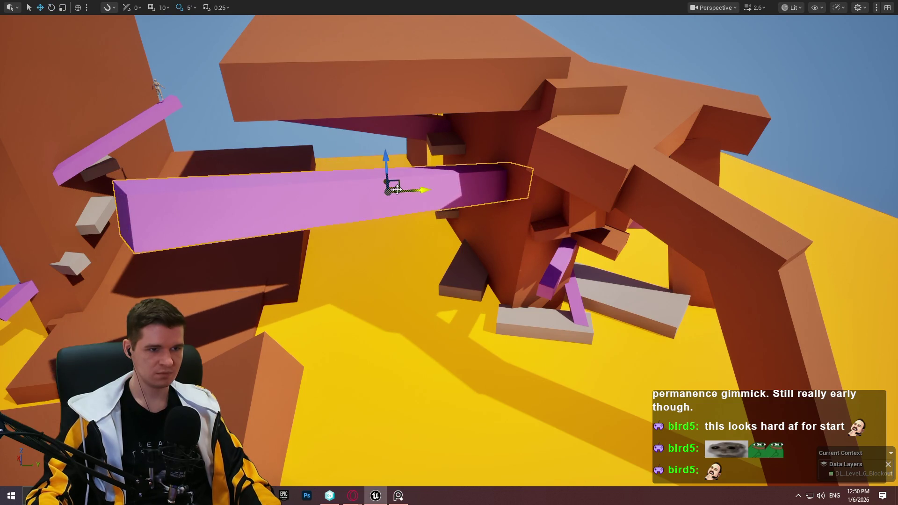
mouse_move(397, 189)
mouse_down()
mouse_move(452, 209)
mouse_move(411, 215)
mouse_up()
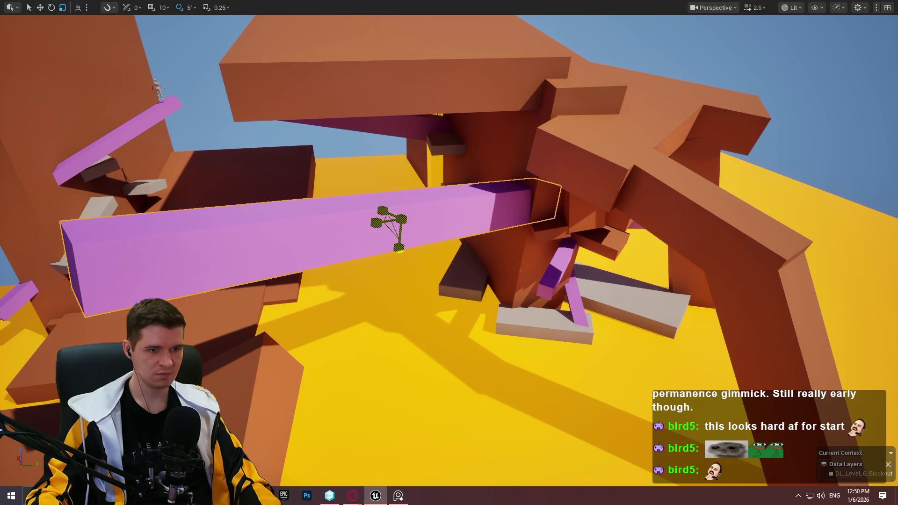
drag(399, 248, 389, 251)
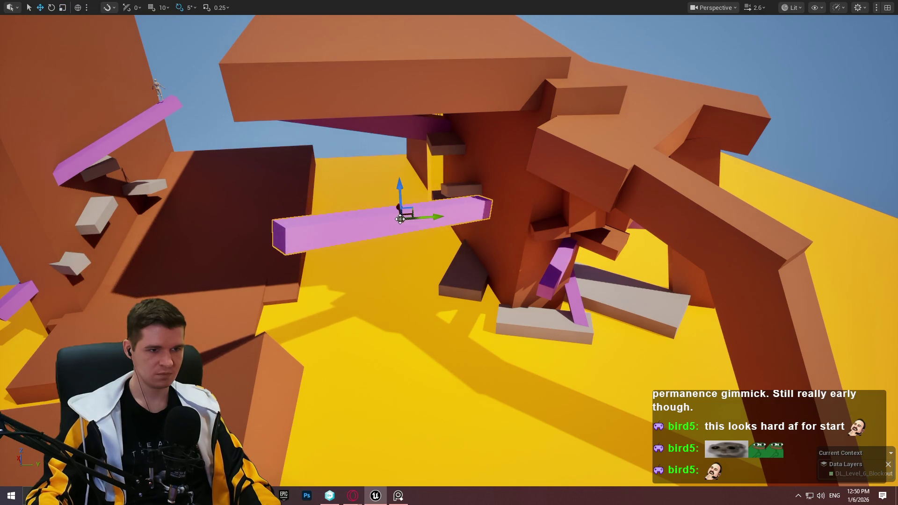
drag(408, 215, 460, 216)
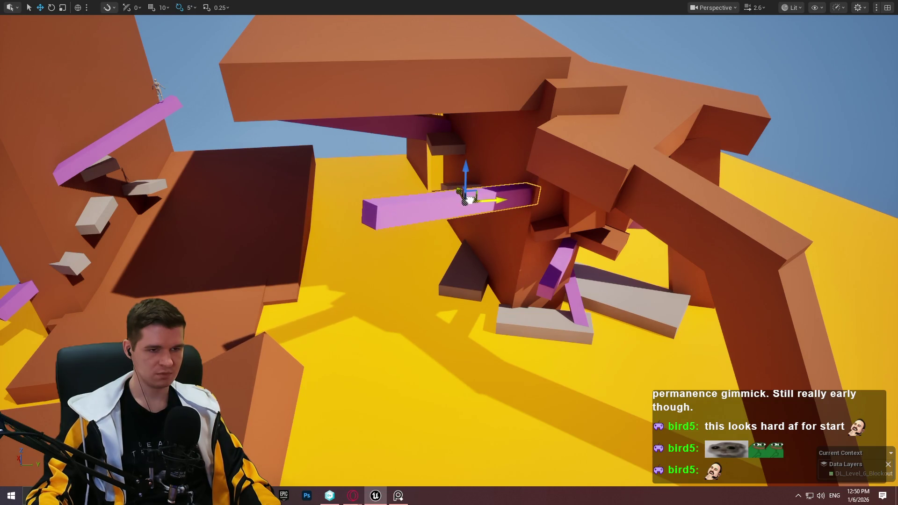
Tilt the pink beam 10° and move it up beneath the overhang.
key(r)
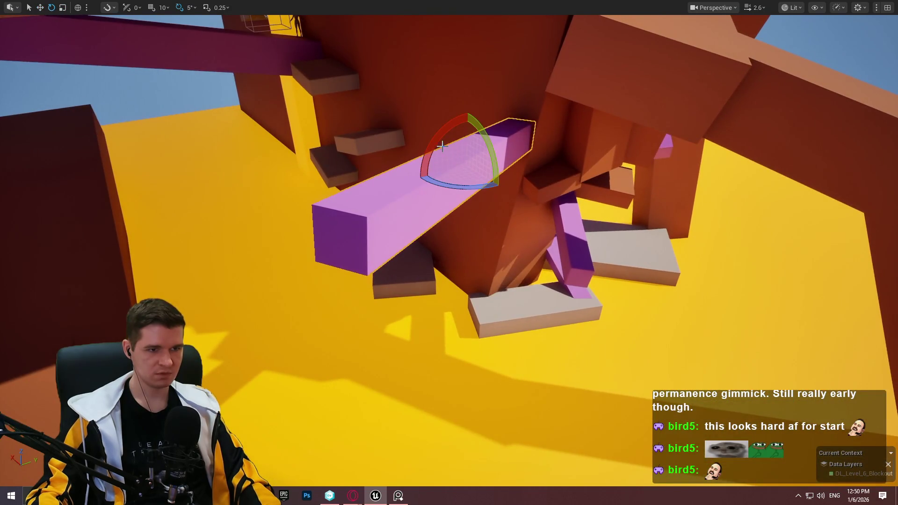
drag(468, 112, 476, 113)
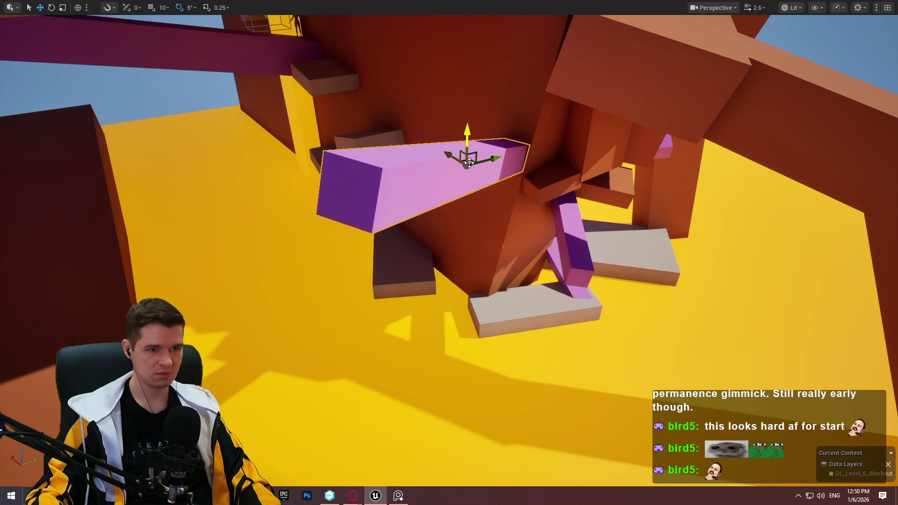
drag(469, 162, 479, 156)
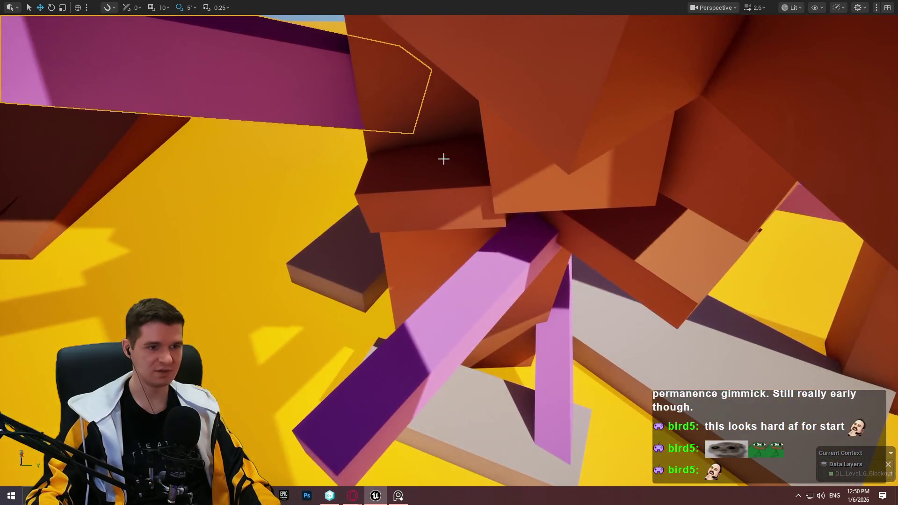
right_click(444, 159)
click(482, 472)
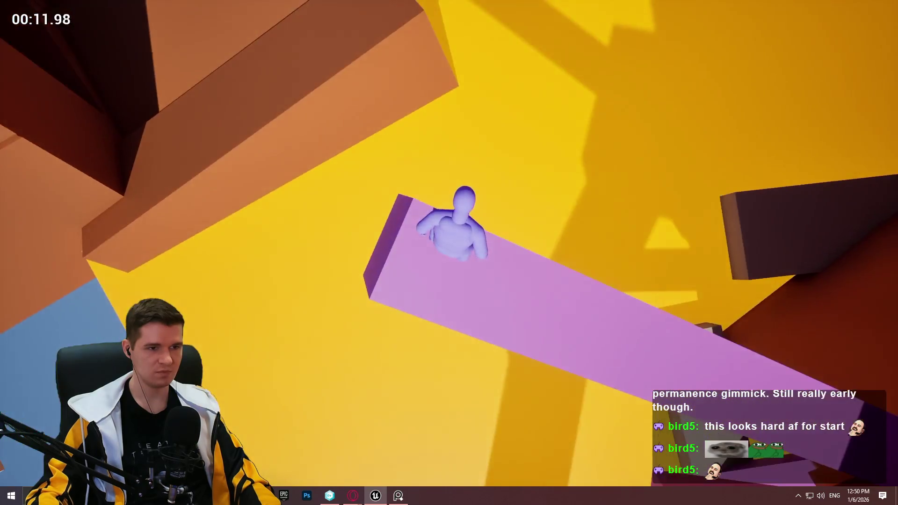
key(Escape)
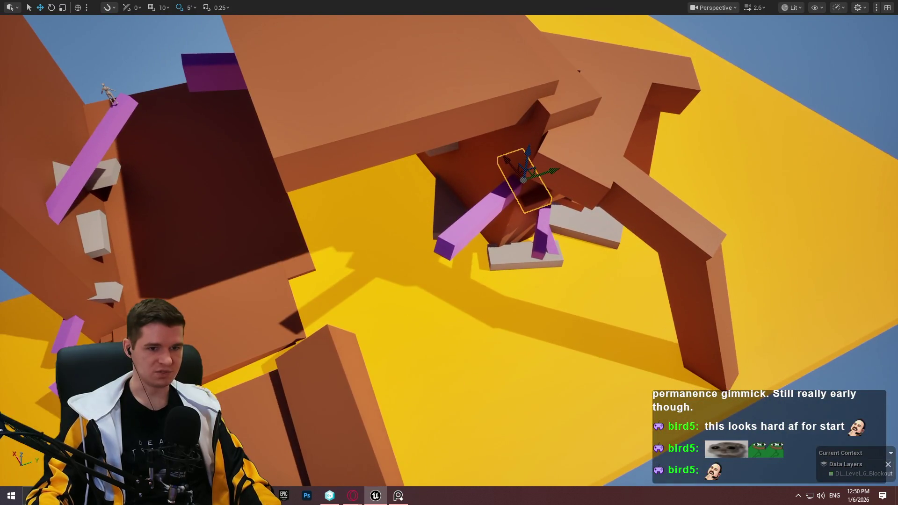
Move the large orange slab to the centre, lengthen it into a beam, and slide it up against the overhang.
click(699, 314)
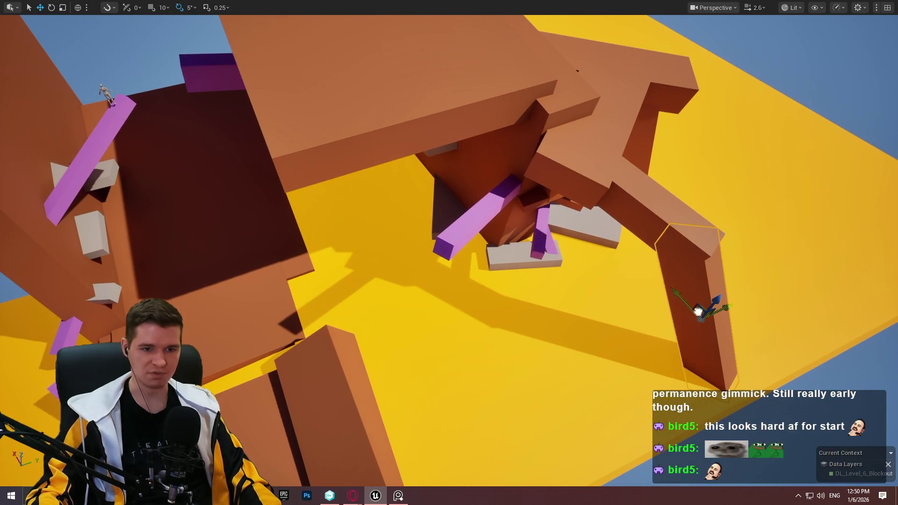
mouse_move(699, 312)
mouse_down()
mouse_move(441, 325)
mouse_move(428, 354)
mouse_up()
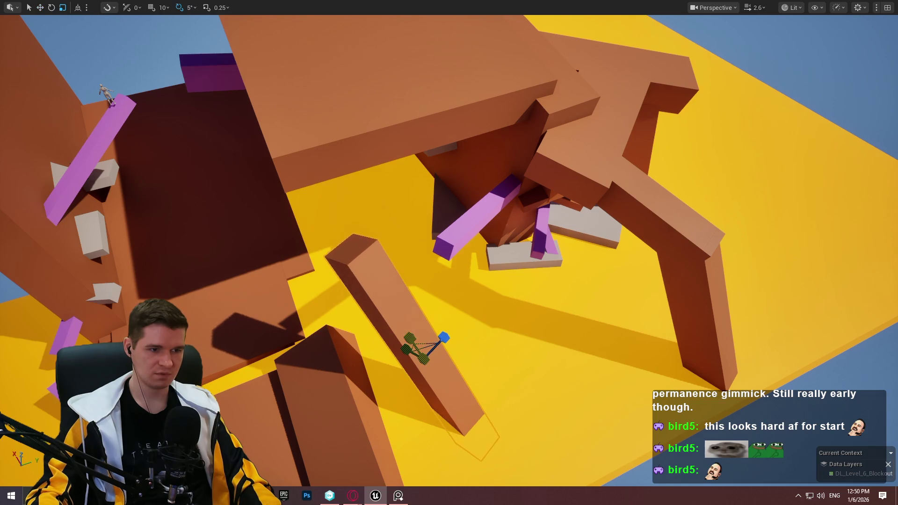
drag(409, 338, 403, 316)
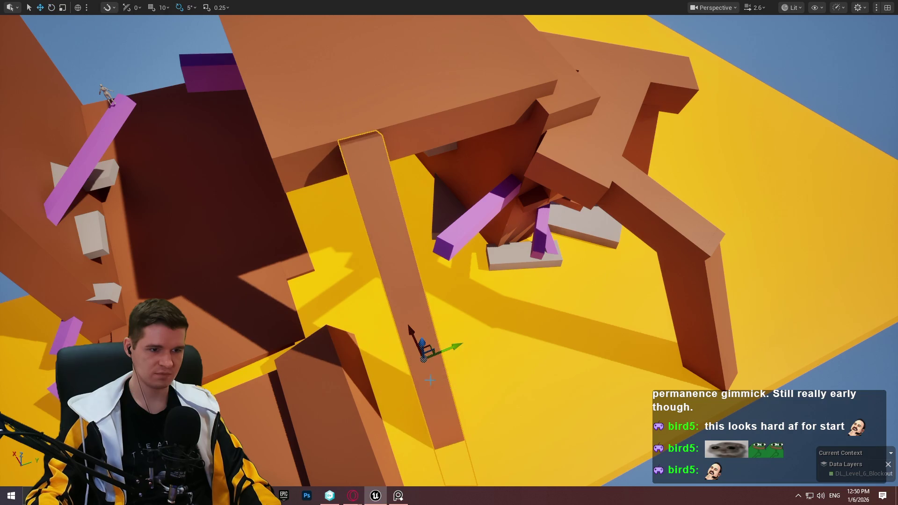
mouse_move(428, 347)
mouse_down()
mouse_move(404, 339)
mouse_move(409, 323)
mouse_move(414, 330)
mouse_move(395, 323)
mouse_move(449, 357)
mouse_move(410, 287)
mouse_move(482, 367)
mouse_up()
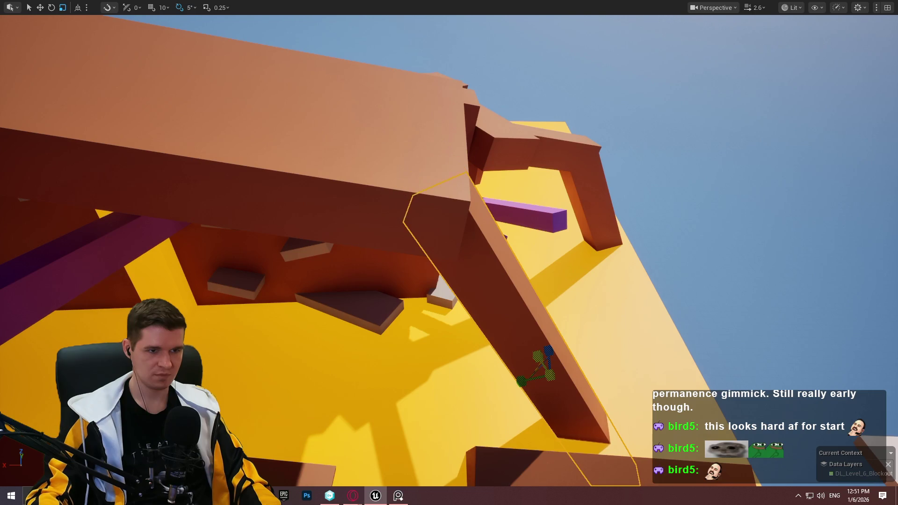
key(w)
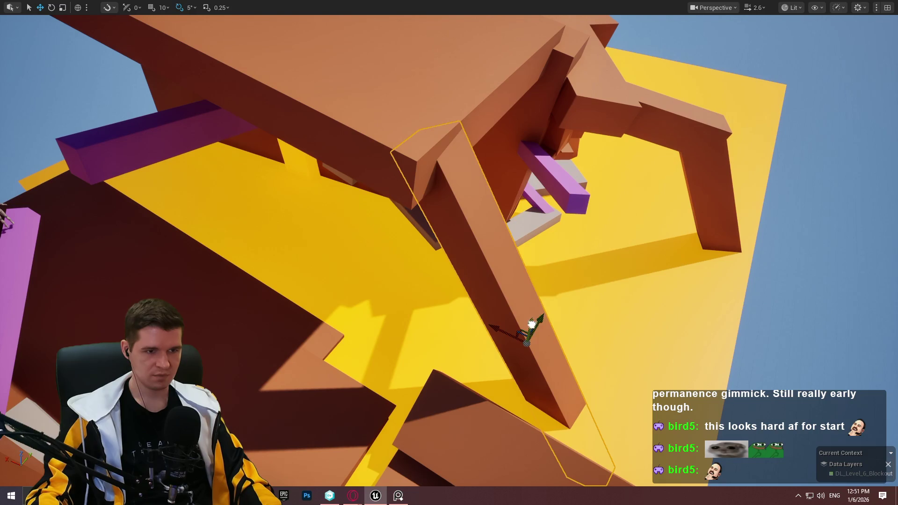
mouse_move(532, 324)
mouse_down()
mouse_move(567, 298)
mouse_move(476, 296)
mouse_up()
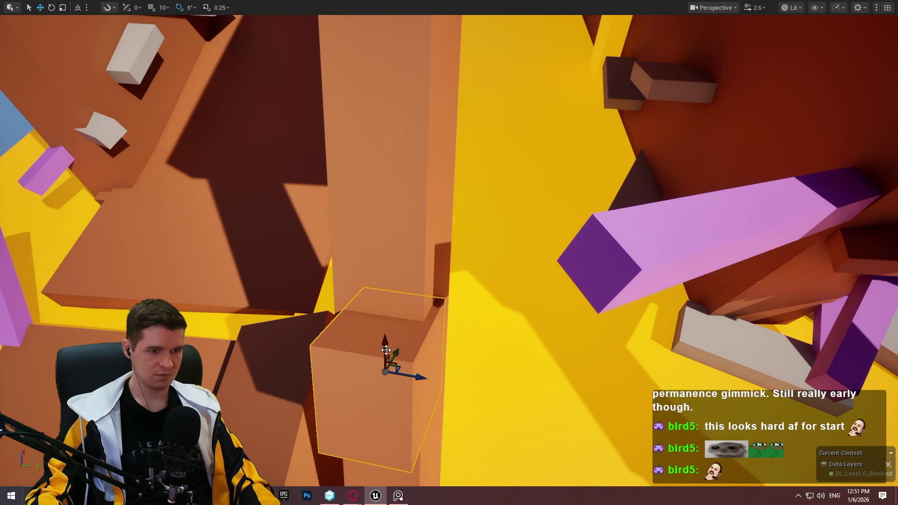
Raise the small orange box to the top of the diagonal beam and narrow it slightly.
mouse_move(386, 350)
mouse_down()
mouse_move(407, 108)
mouse_move(375, 161)
mouse_move(383, 138)
mouse_up()
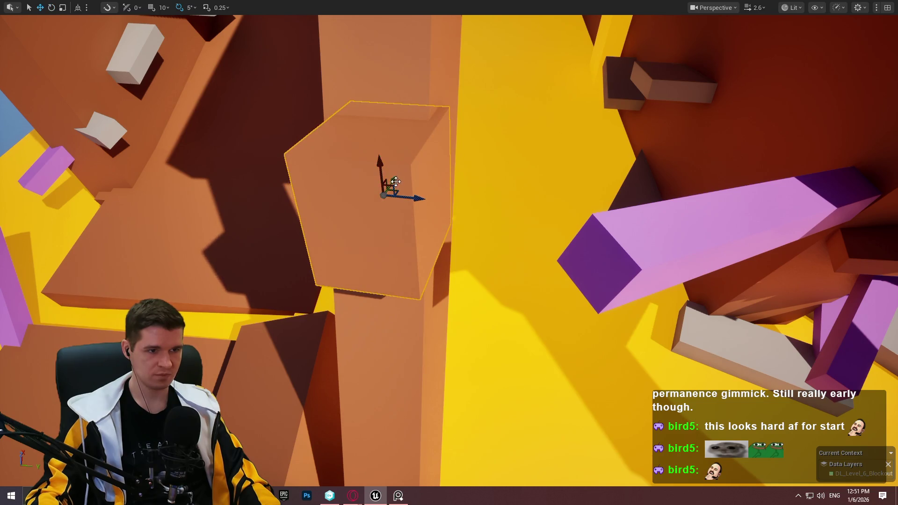
mouse_move(396, 182)
mouse_down()
mouse_move(385, 169)
mouse_move(407, 184)
mouse_up()
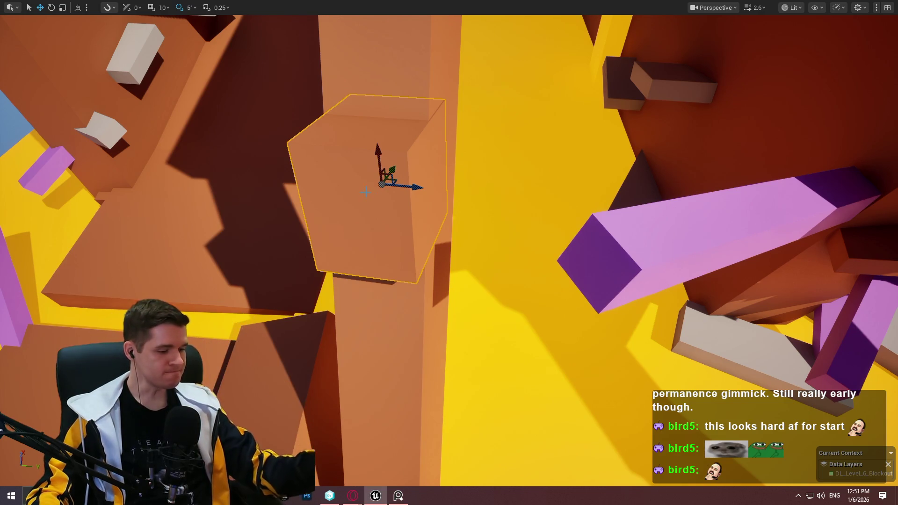
mouse_move(432, 174)
mouse_down()
mouse_move(384, 206)
mouse_move(429, 168)
mouse_move(432, 225)
mouse_move(431, 181)
mouse_up()
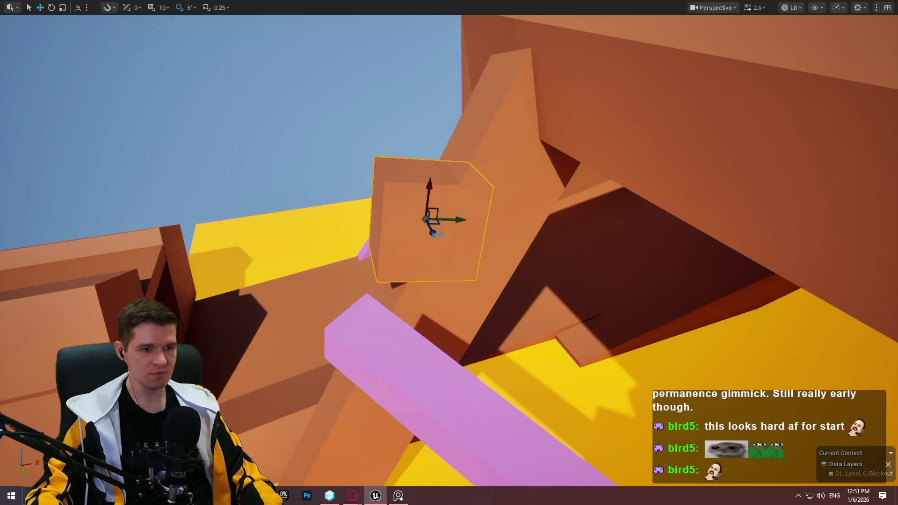
mouse_move(432, 232)
mouse_down()
mouse_move(436, 150)
mouse_move(453, 99)
mouse_move(547, 106)
mouse_move(490, 117)
mouse_move(487, 171)
mouse_move(519, 150)
mouse_move(495, 149)
mouse_up()
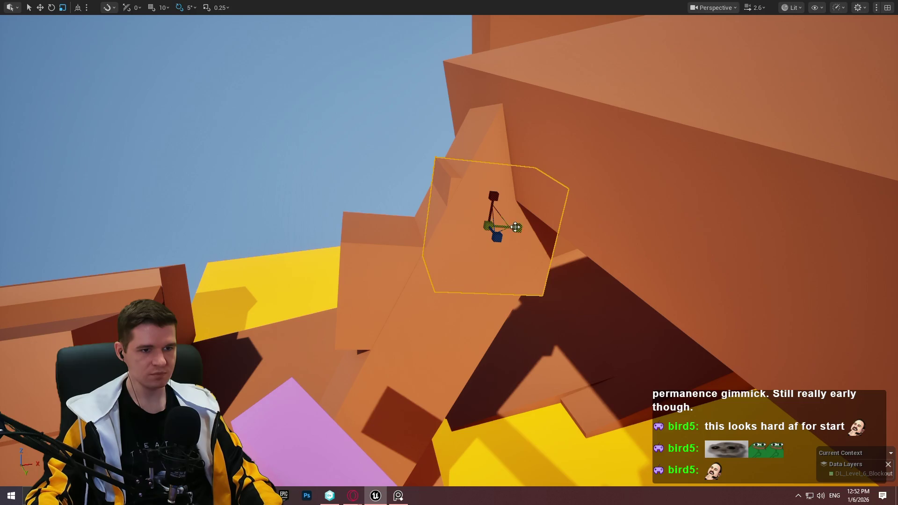
mouse_move(517, 228)
mouse_down()
mouse_move(487, 231)
mouse_move(482, 222)
mouse_move(496, 206)
mouse_up()
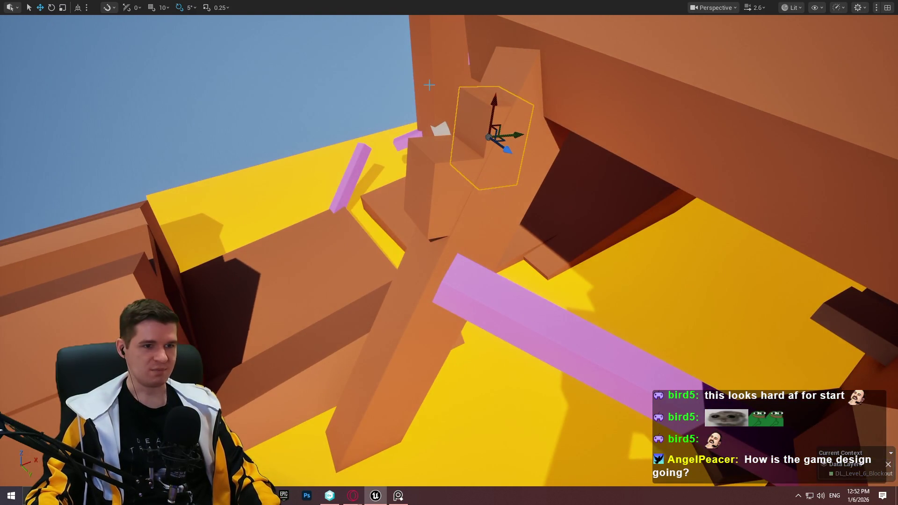
Save the level with Ctrl+S.
key(ctrl+s)
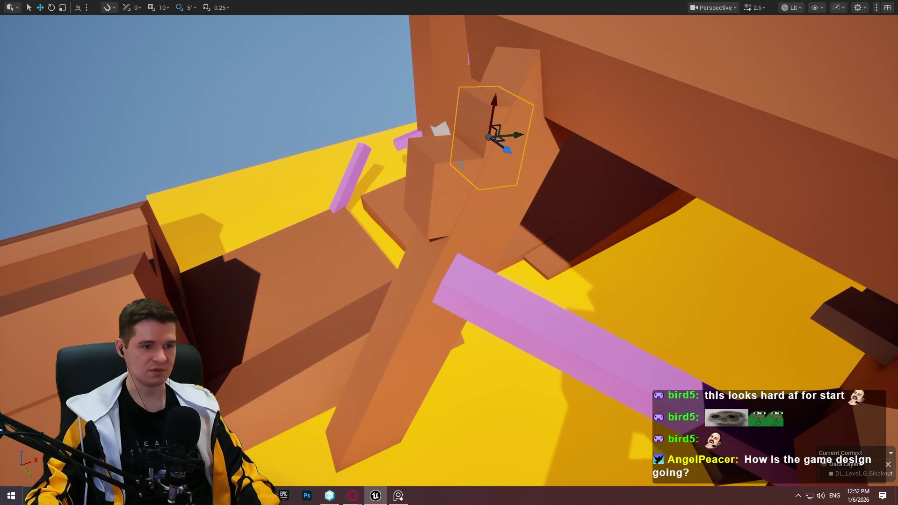
mouse_move(248, 107)
mouse_down()
mouse_move(342, 132)
mouse_move(383, 282)
mouse_up()
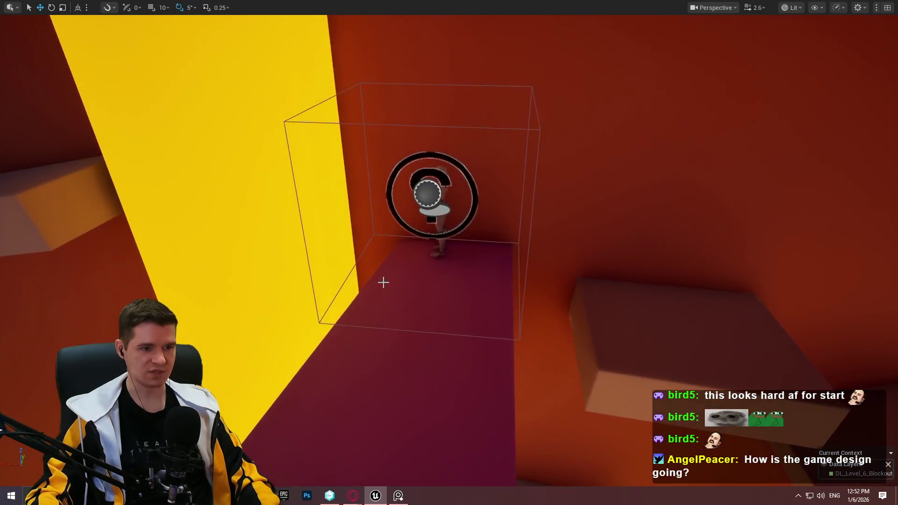
right_click(442, 163)
click(549, 473)
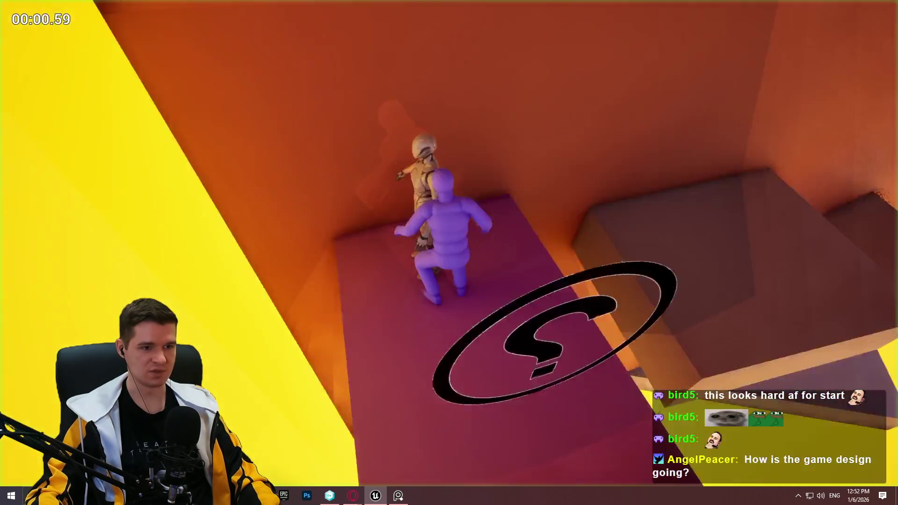
key(w)
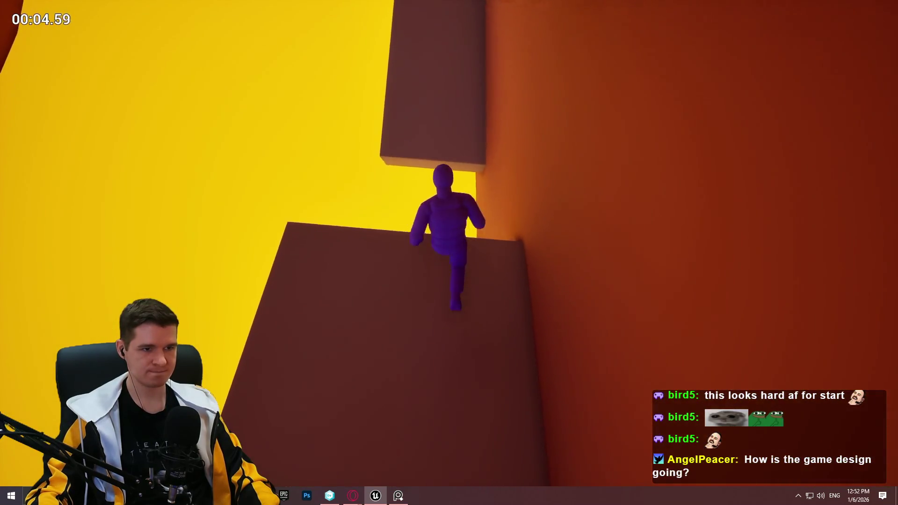
key(space)
key(w)
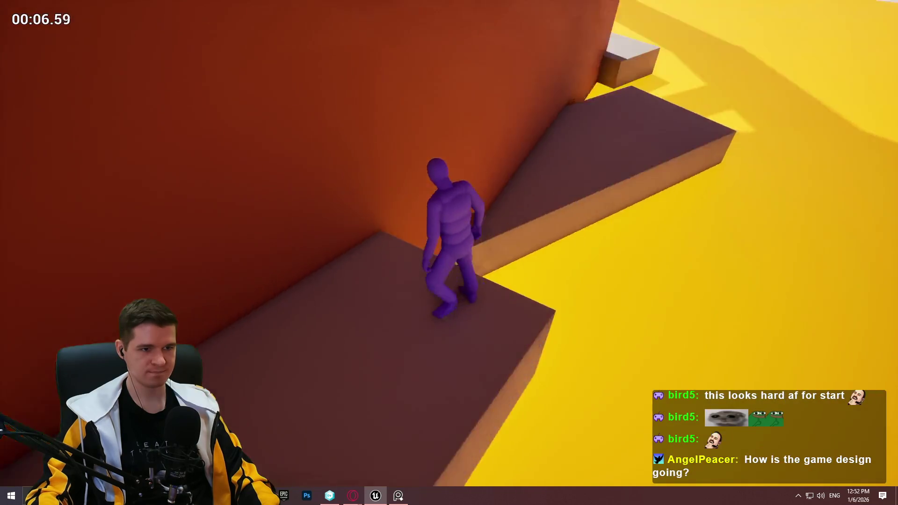
key(space)
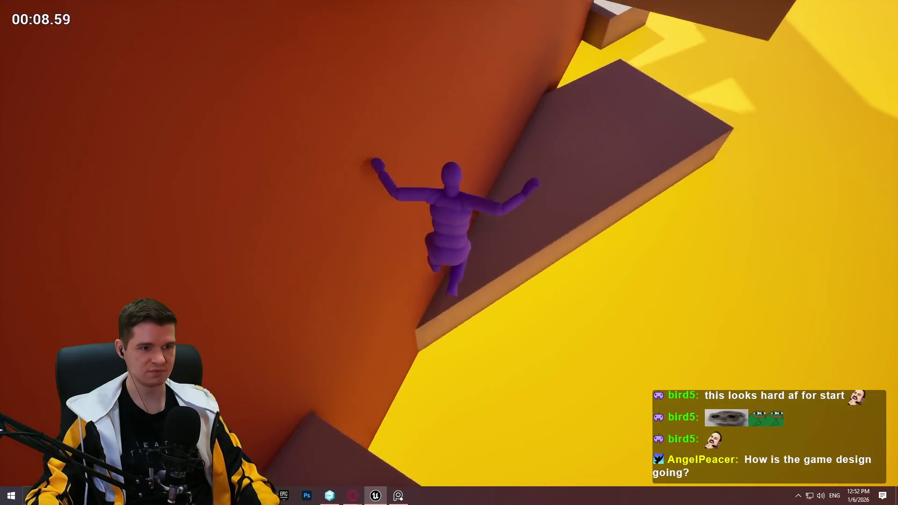
key(Escape)
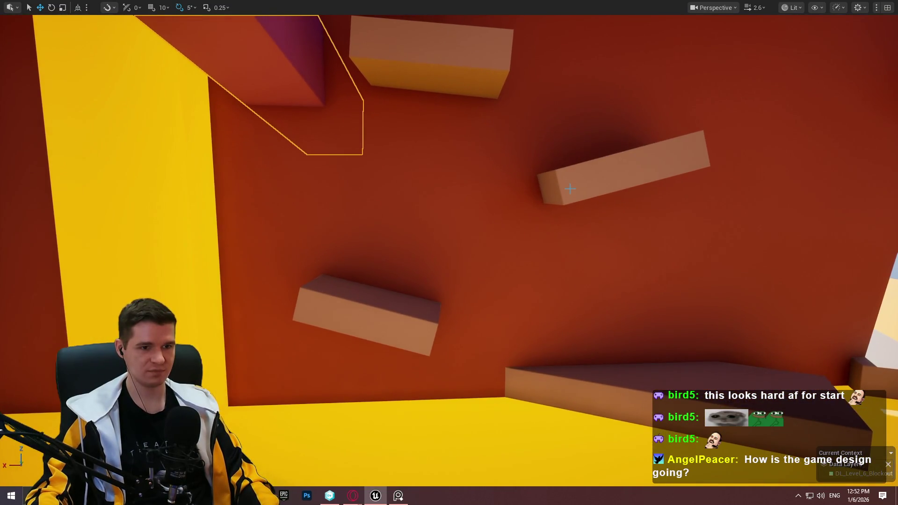
Lower the tilted ledge block on the orange wall toward the platforms below.
click(585, 192)
mouse_move(601, 145)
mouse_down()
mouse_move(607, 174)
mouse_move(328, 117)
mouse_move(413, 103)
mouse_up()
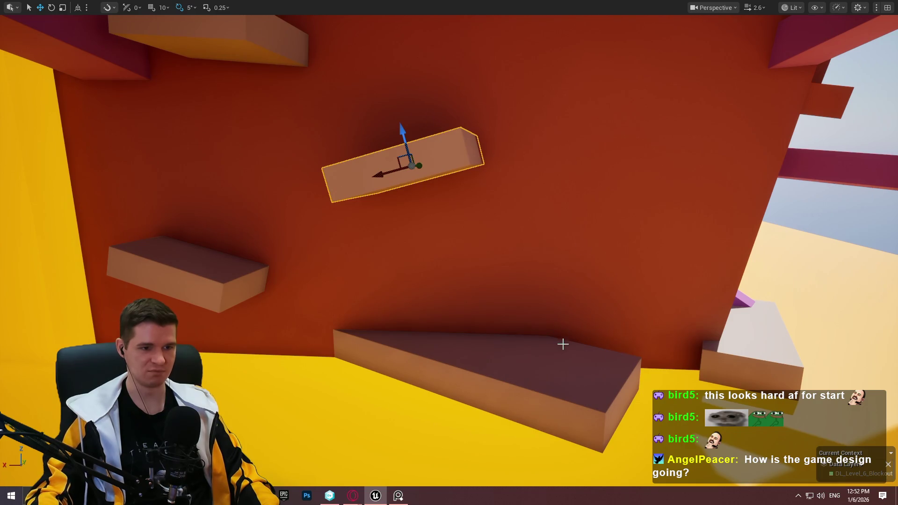
drag(449, 150, 262, 64)
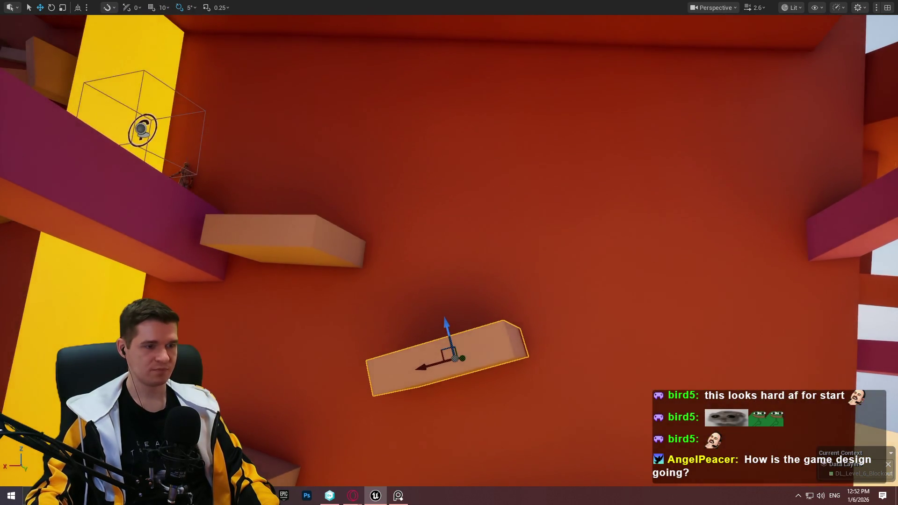
mouse_move(212, 122)
mouse_down()
mouse_move(201, 140)
mouse_move(220, 107)
mouse_move(211, 122)
mouse_up()
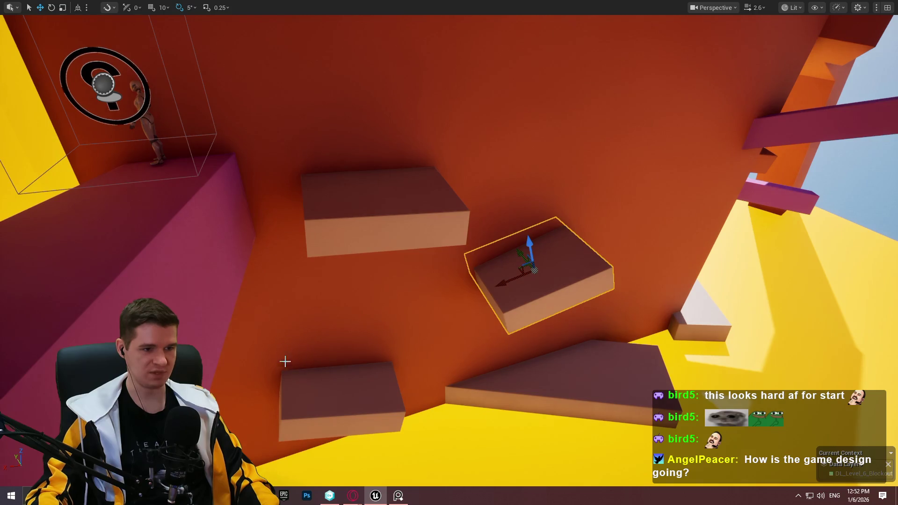
mouse_move(285, 361)
mouse_down()
mouse_move(300, 346)
mouse_move(281, 403)
mouse_move(304, 150)
mouse_up()
Capture an annotated screenshot of the orange wall region.
key(Print)
mouse_move(181, 49)
mouse_down()
mouse_move(640, 451)
mouse_move(748, 460)
mouse_up()
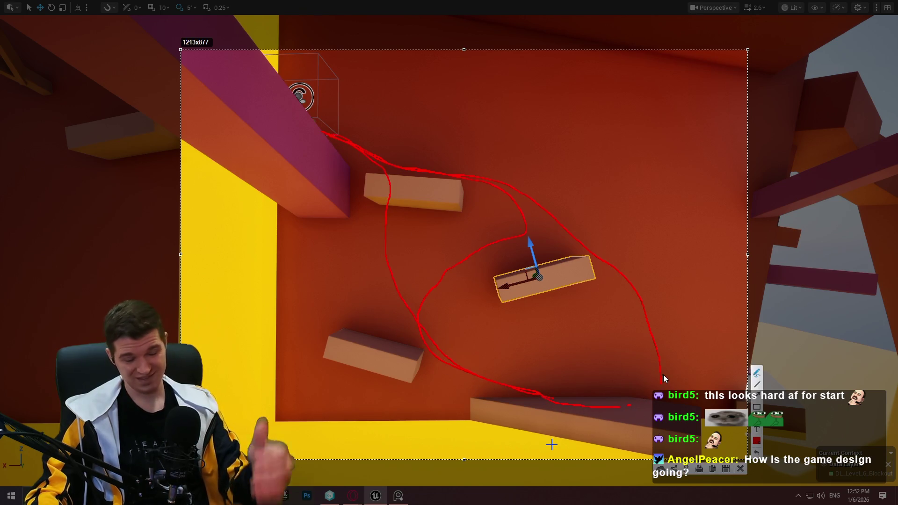
click(740, 469)
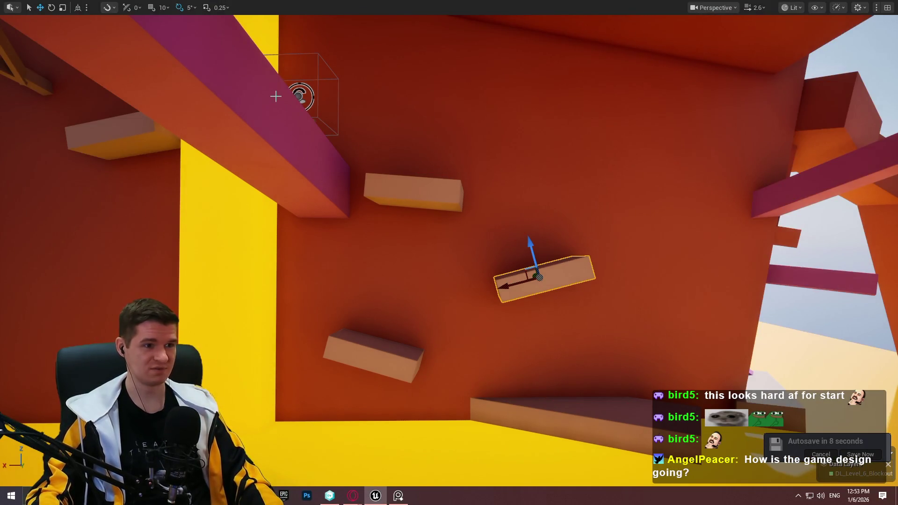
drag(275, 96, 430, 216)
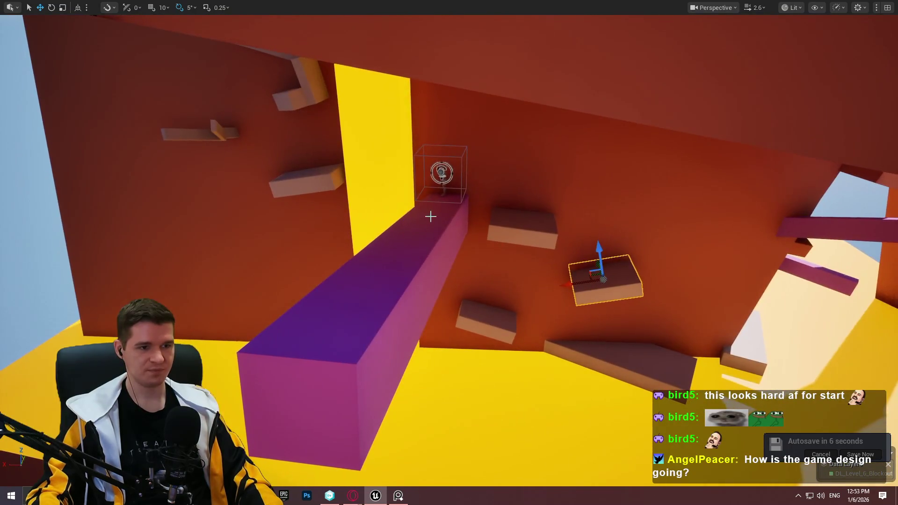
right_click(431, 216)
Playtest the level, climbing the wall, the white block, the pink wall and its beam.
click(468, 476)
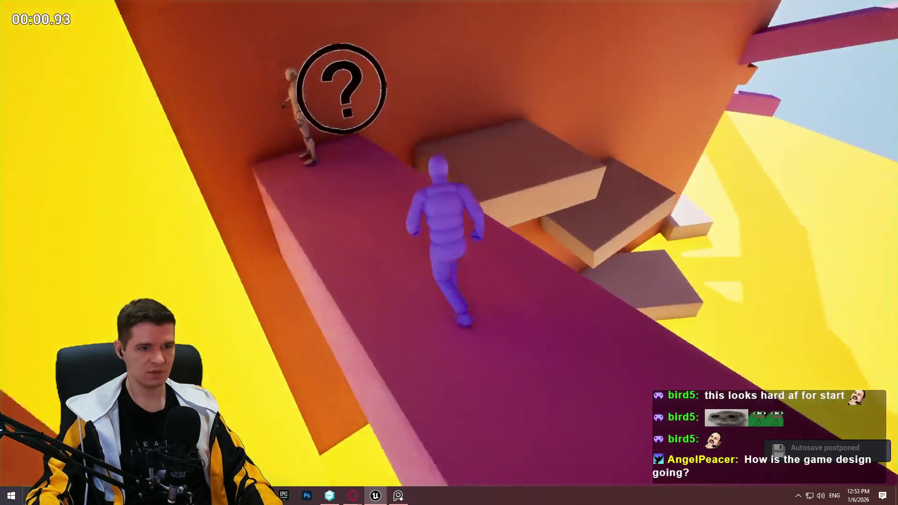
key(space)
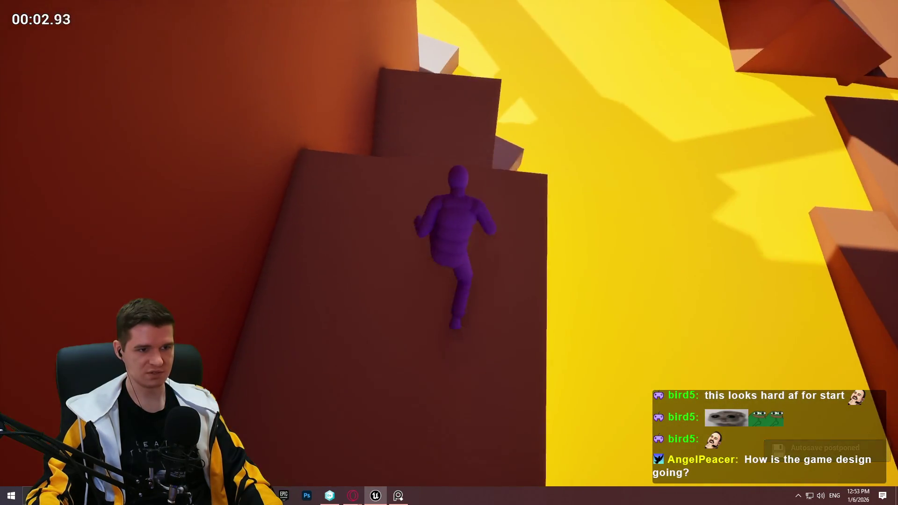
key(w)
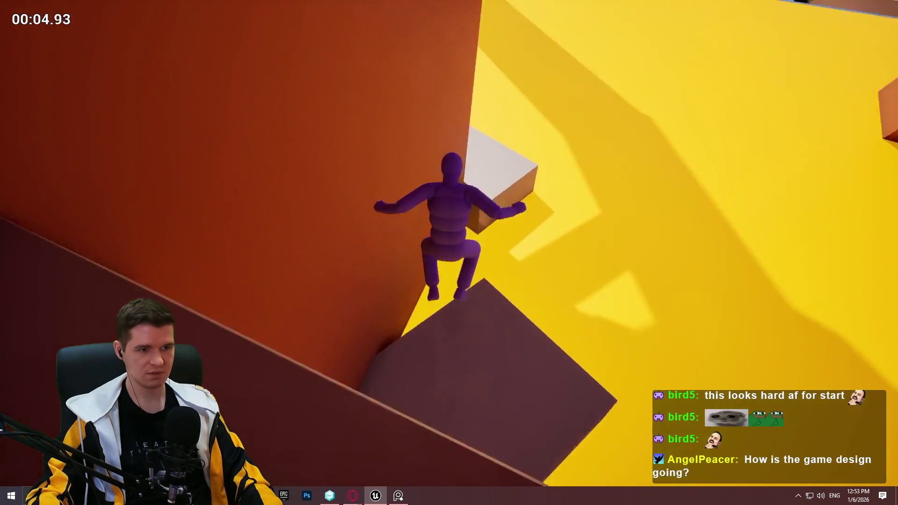
key(space)
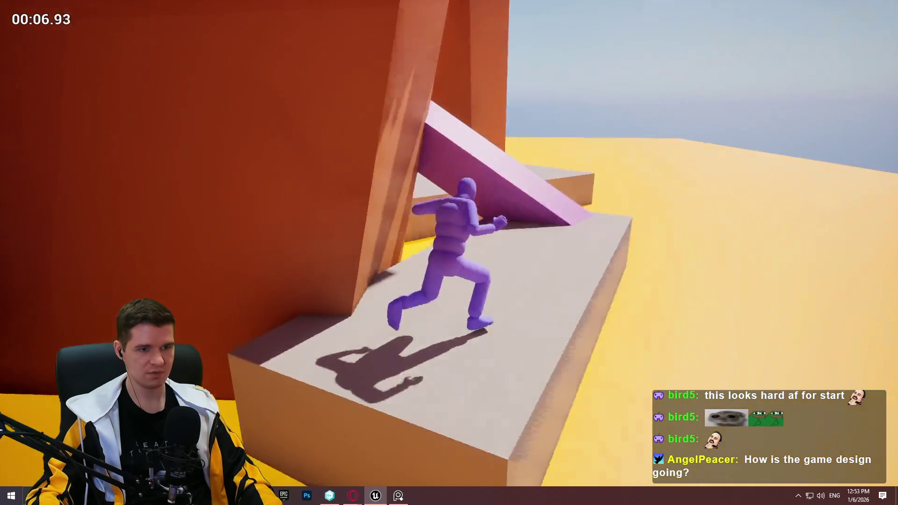
key(space)
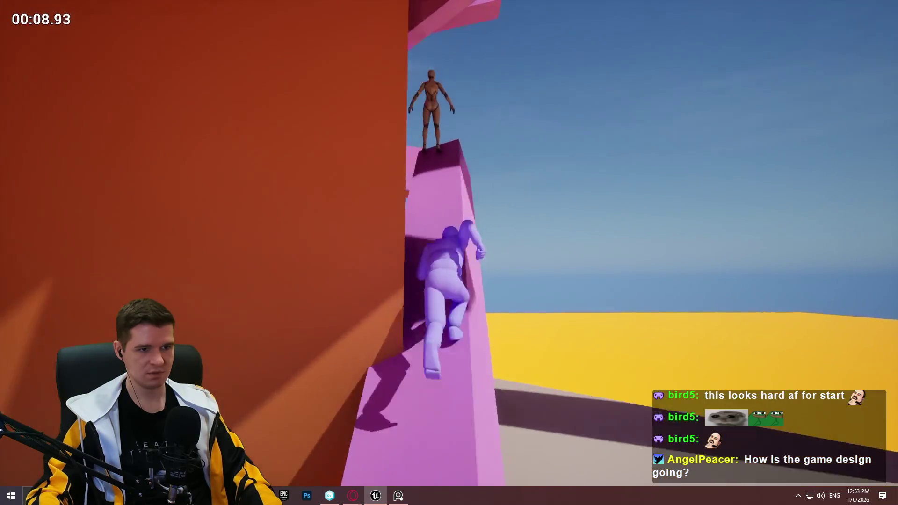
key(w)
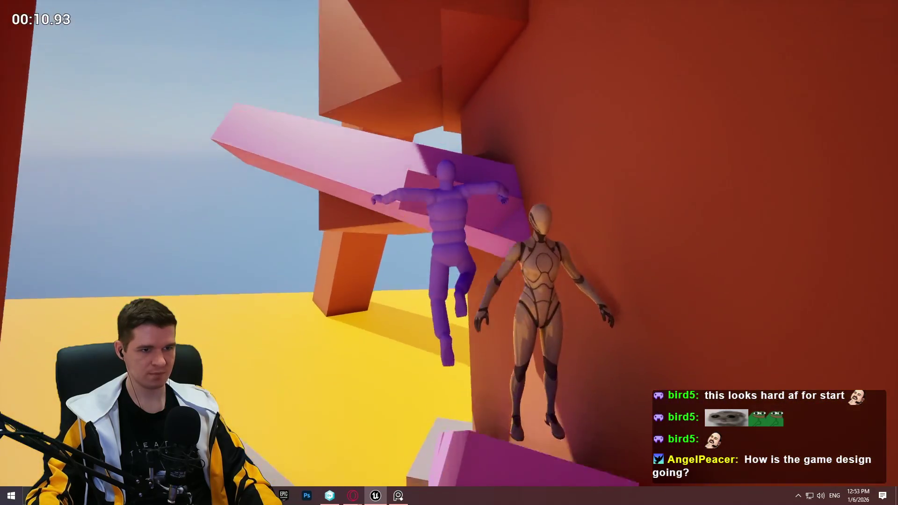
key(w)
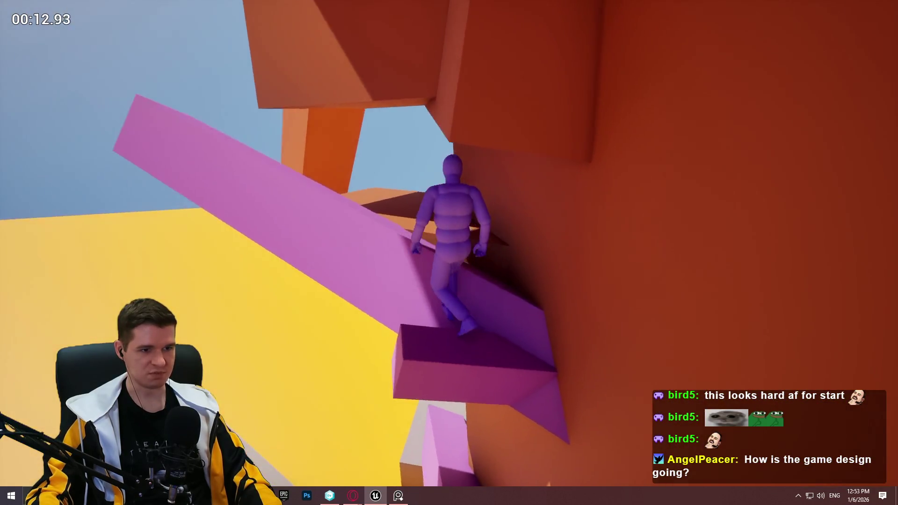
key(w)
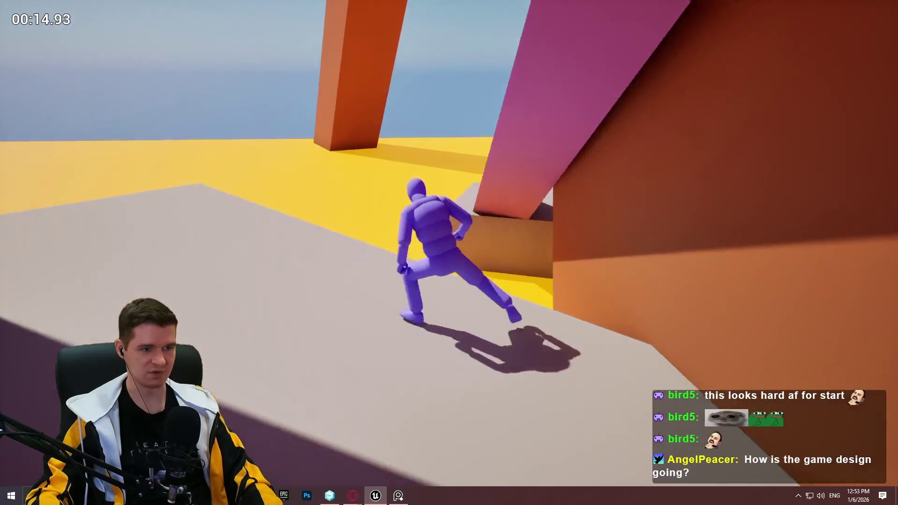
key(Escape)
Rerun the playtest from Cube23, the purple beam, then stop and return to the editor.
key(f)
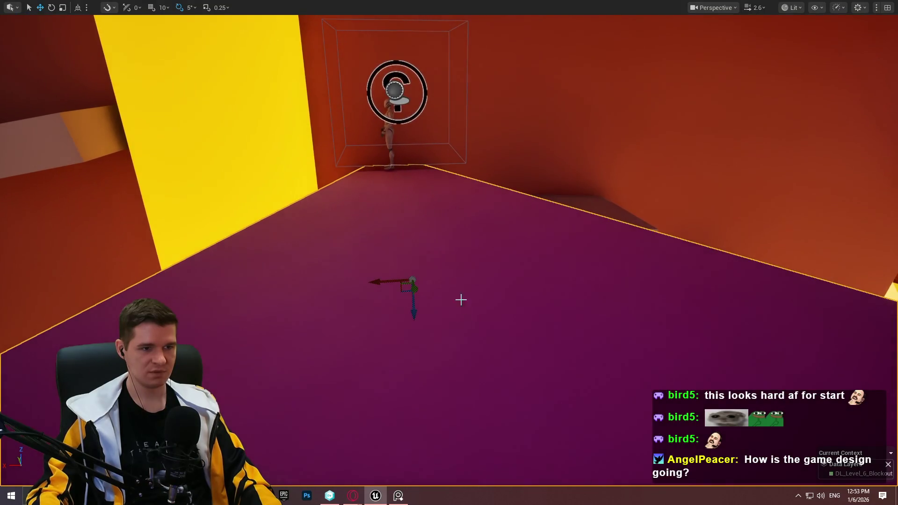
right_click(407, 169)
click(457, 475)
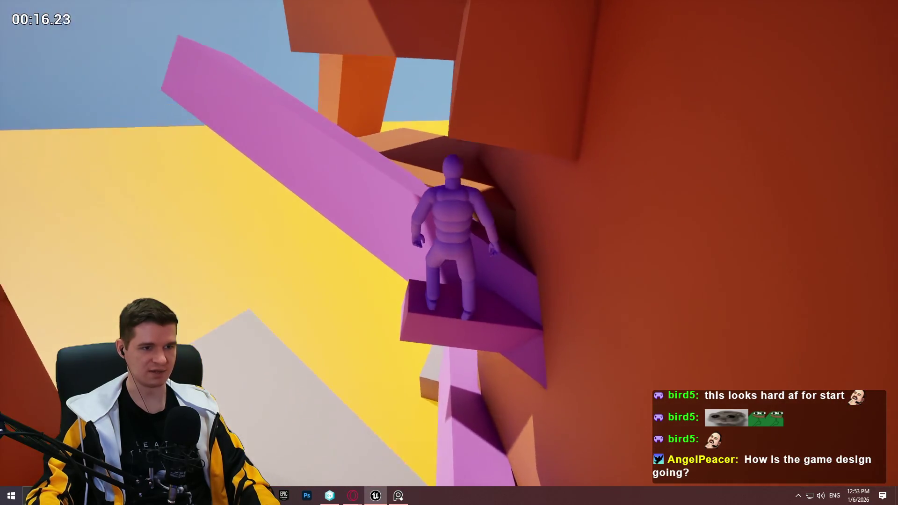
key(Escape)
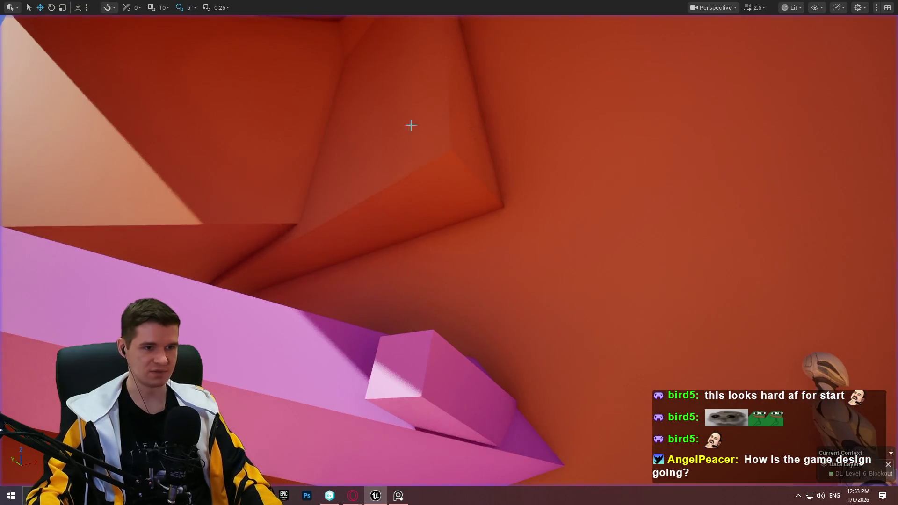
Scale the orange overhang block down vertically to flatten it.
click(428, 130)
key(f)
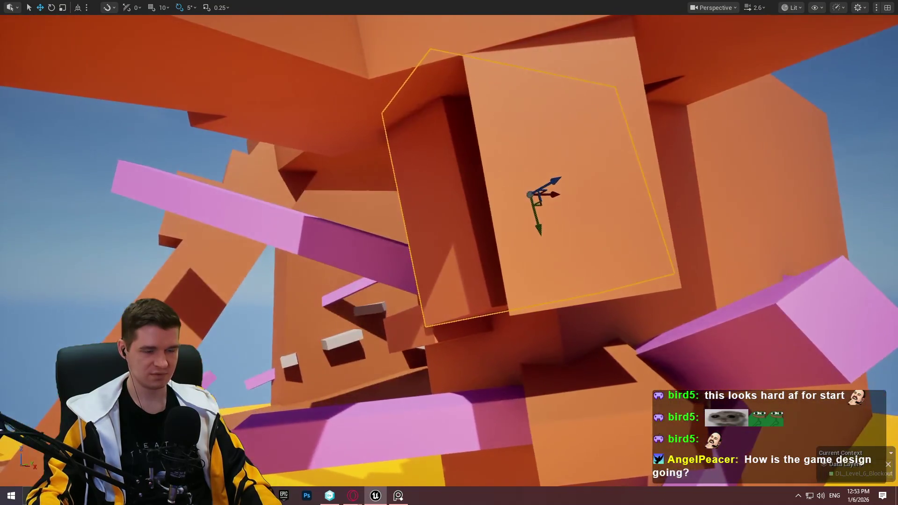
key(r)
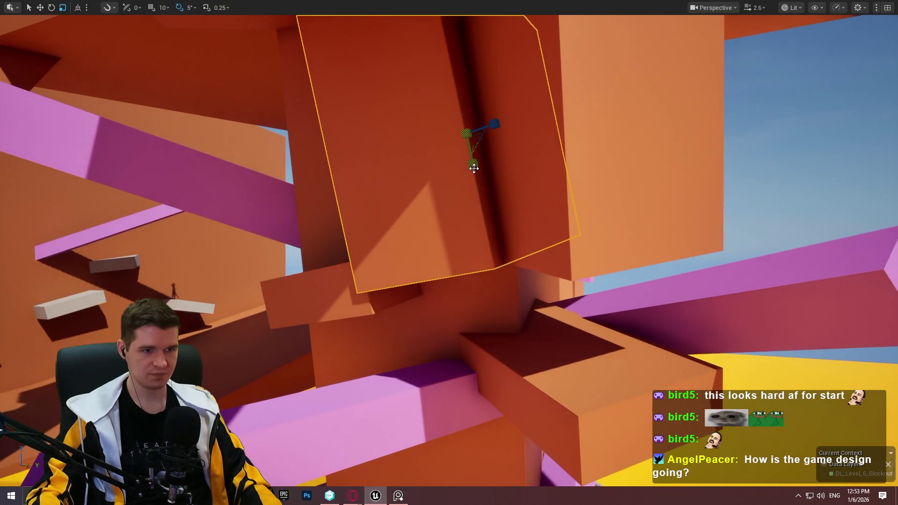
drag(495, 124, 494, 131)
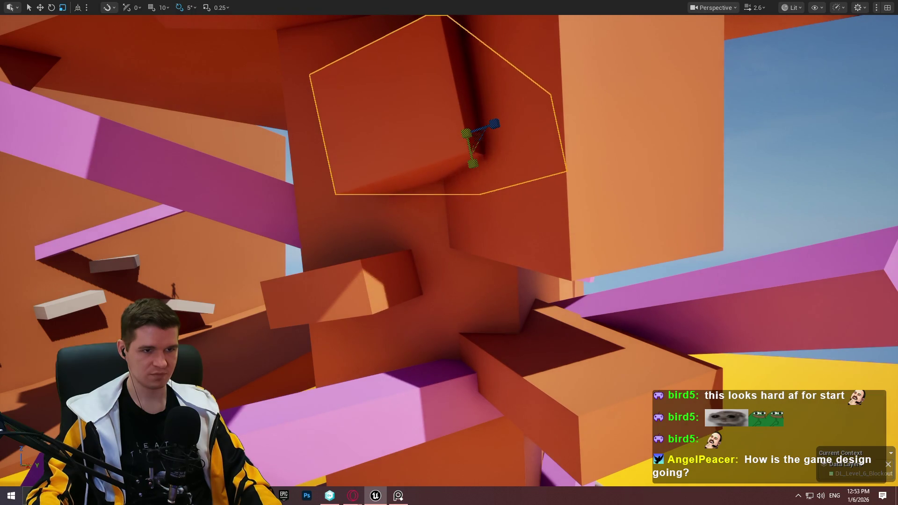
Tilt the orange ledge block about 20 degrees, from -5 to -25.
drag(449, 253, 402, 239)
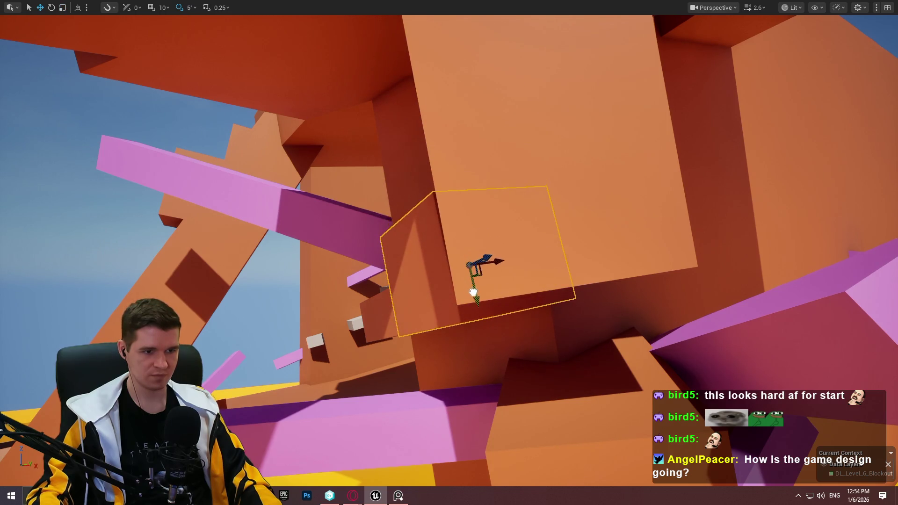
drag(473, 293, 517, 290)
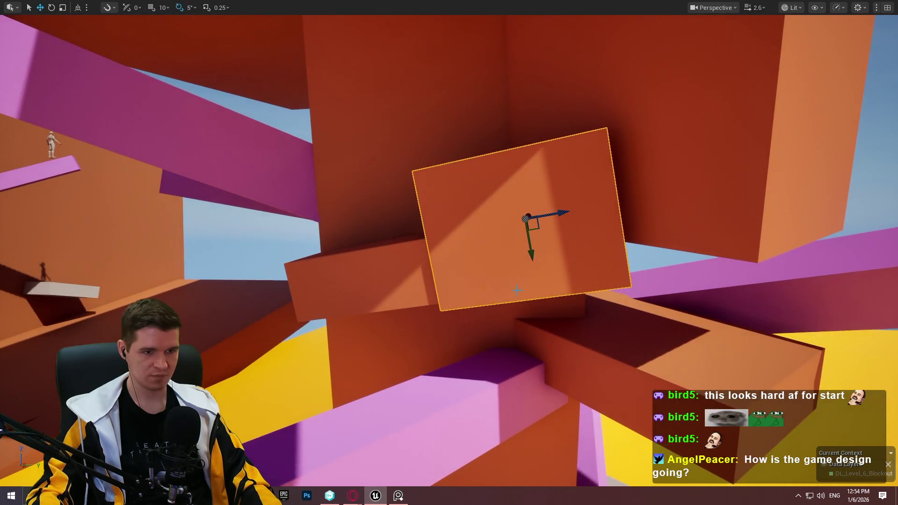
mouse_move(533, 241)
mouse_down()
mouse_move(430, 220)
mouse_move(383, 253)
mouse_move(337, 238)
mouse_move(475, 187)
mouse_up()
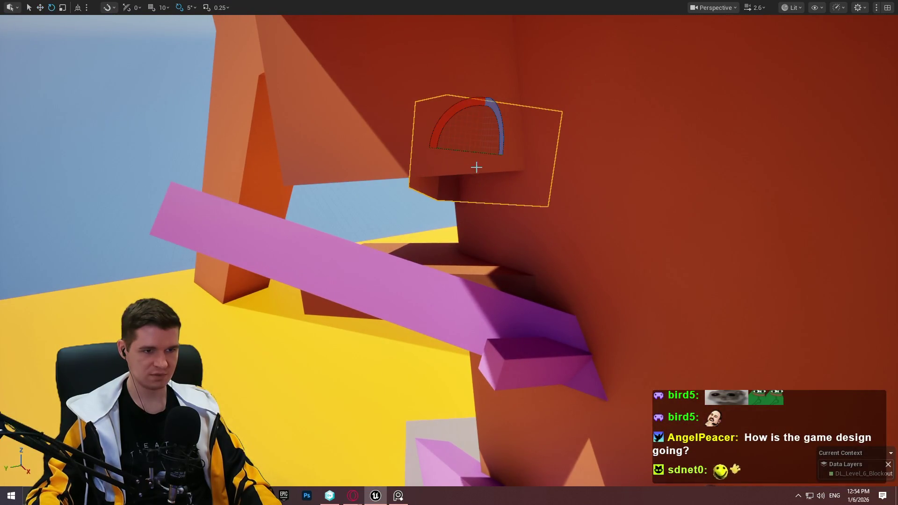
mouse_move(517, 158)
mouse_down()
mouse_move(537, 160)
mouse_move(425, 244)
mouse_up()
Select the lower-left orange block and save the level with Ctrl+S.
click(480, 306)
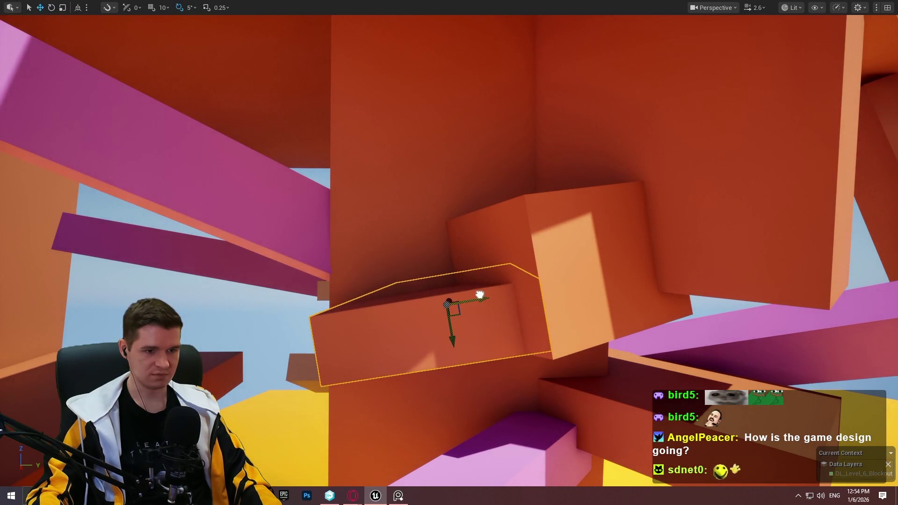
drag(480, 295, 412, 327)
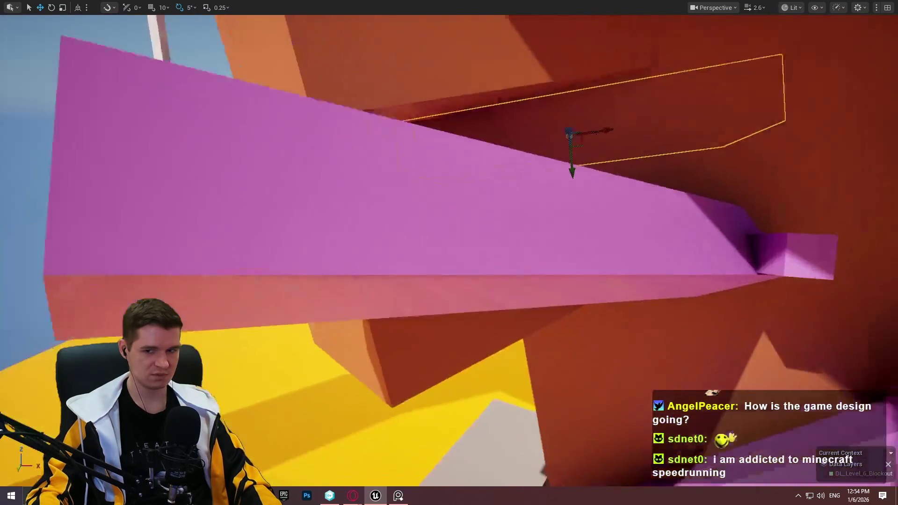
drag(506, 285, 511, 295)
key(ctrl+s)
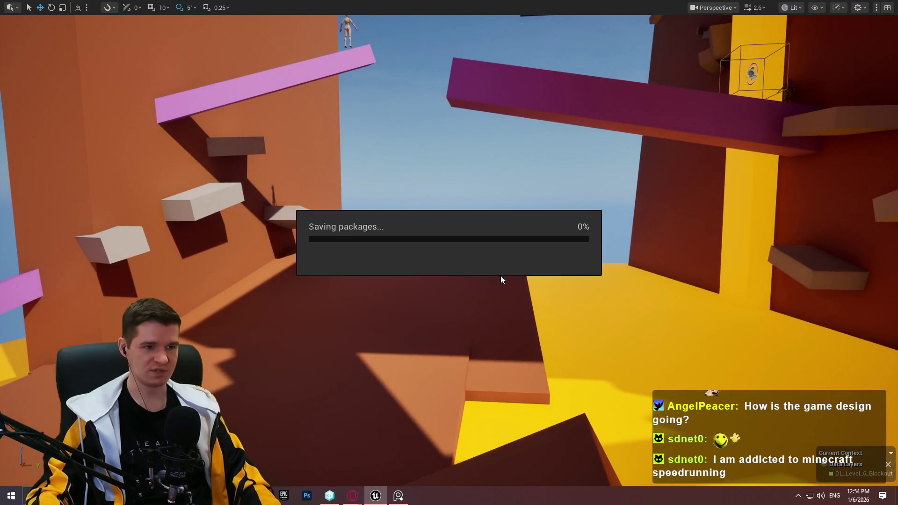
drag(533, 232, 529, 196)
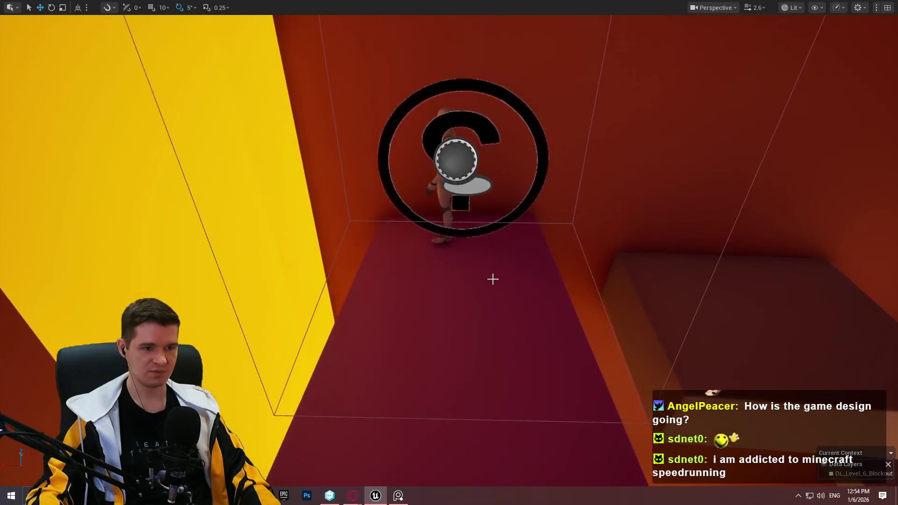
right_click(469, 290)
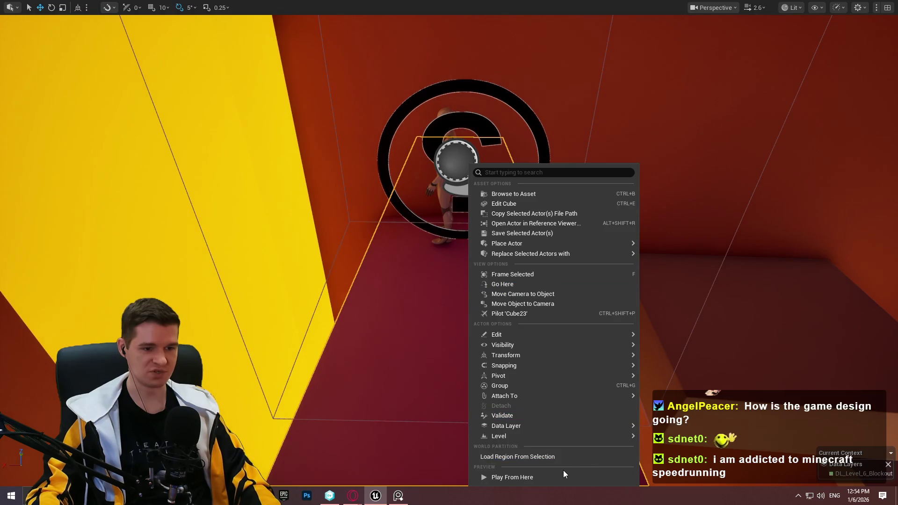
click(559, 475)
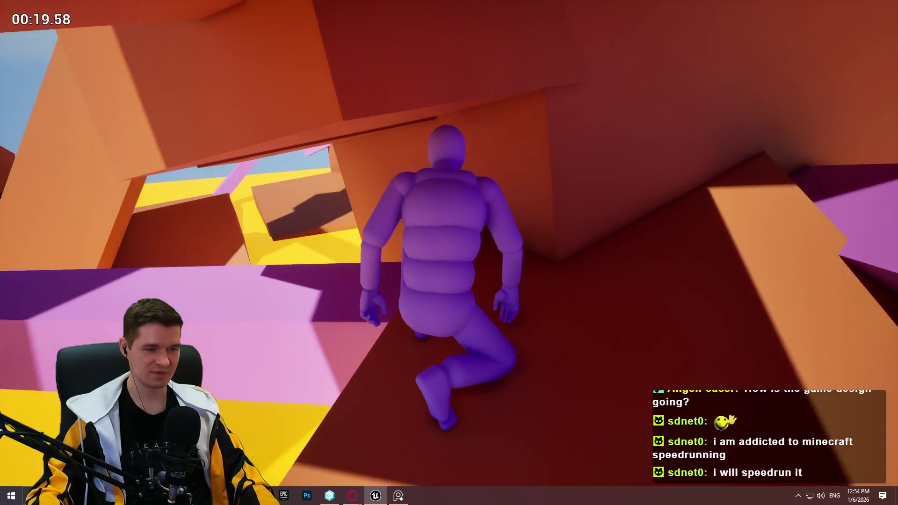
key(Escape)
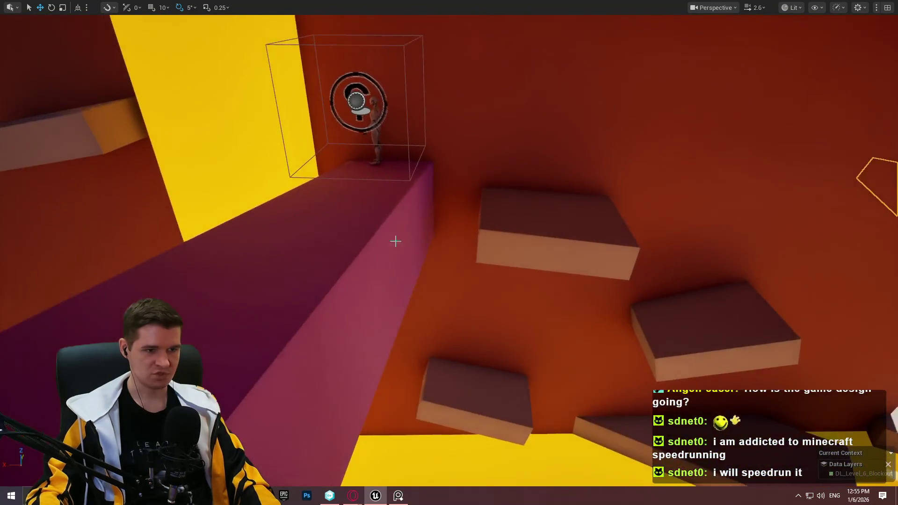
right_click(362, 168)
click(447, 479)
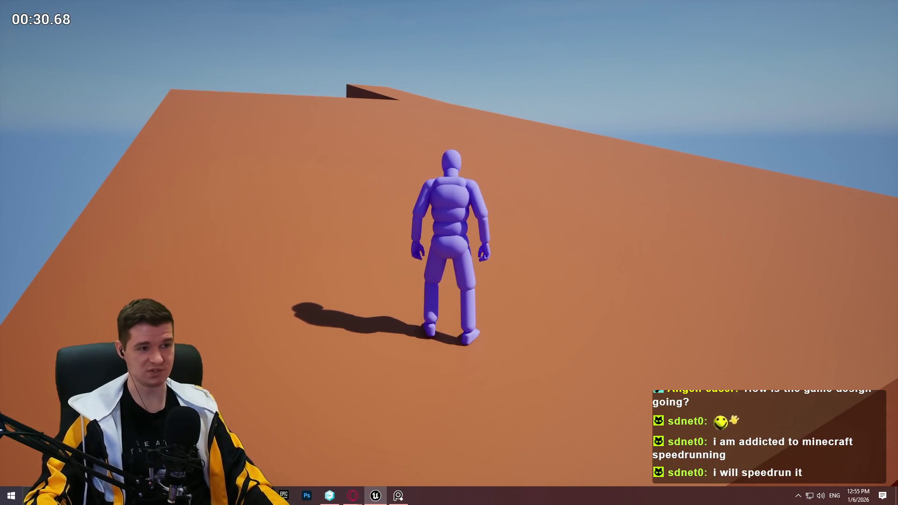
key(Escape)
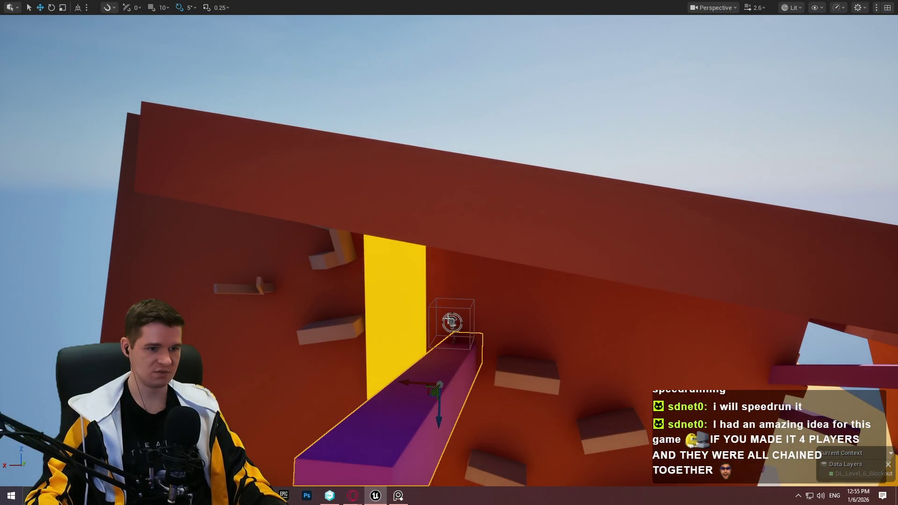
Leave immersive mode, run File > Save All, then return to the full-screen viewport.
key(F11)
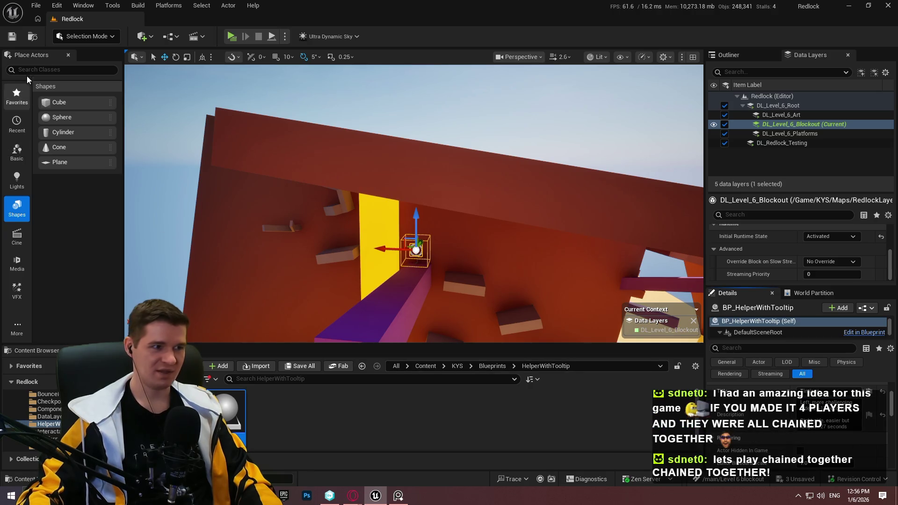
click(32, 6)
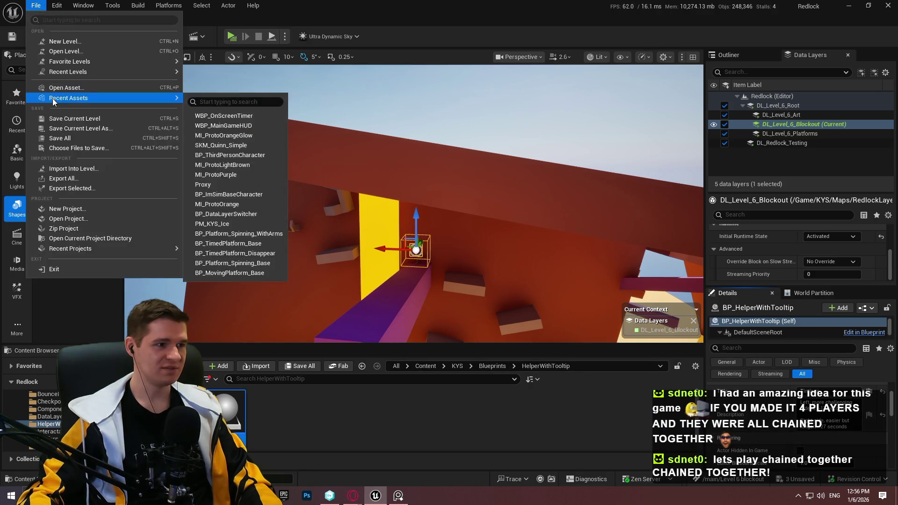
click(71, 138)
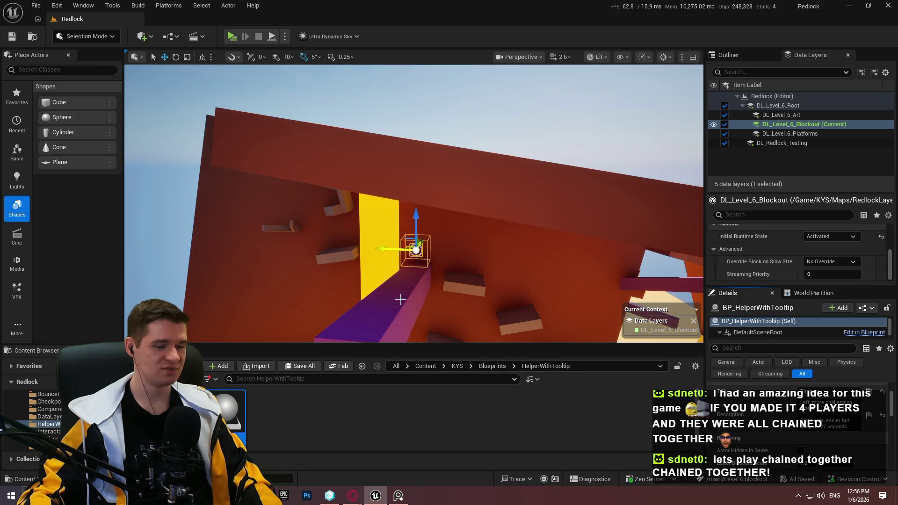
key(F11)
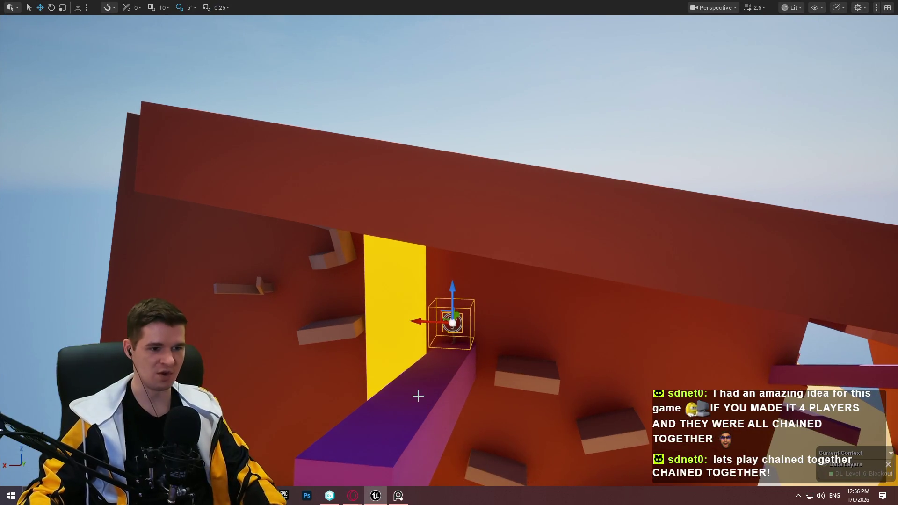
Play from the purple beam and climb across the beams and grey ledges.
right_click(417, 395)
click(475, 389)
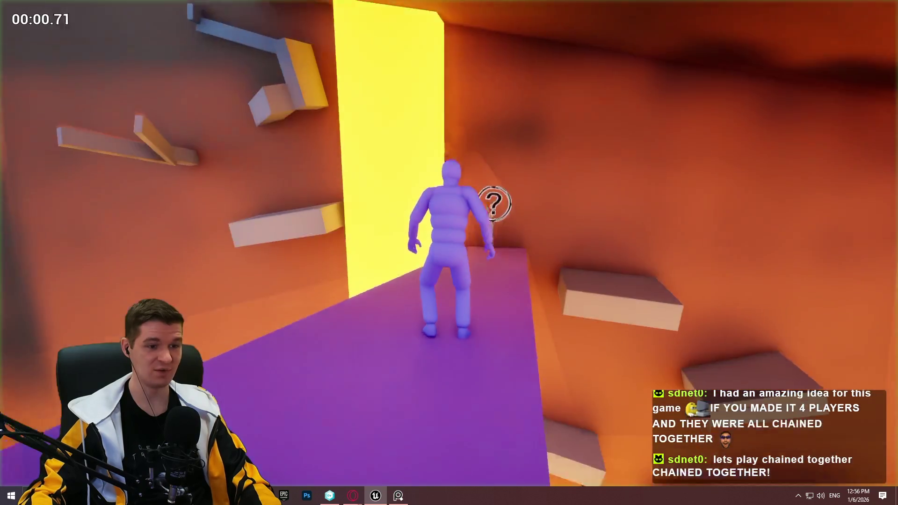
key(w)
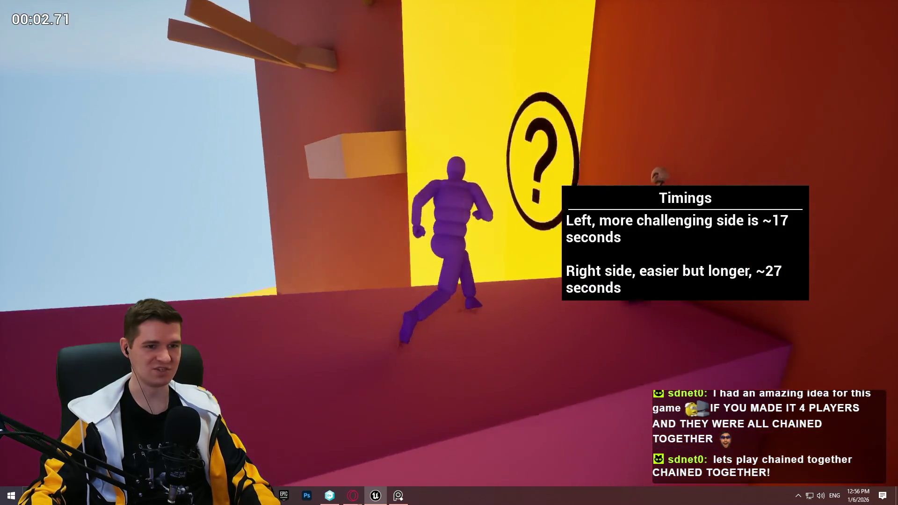
key(space)
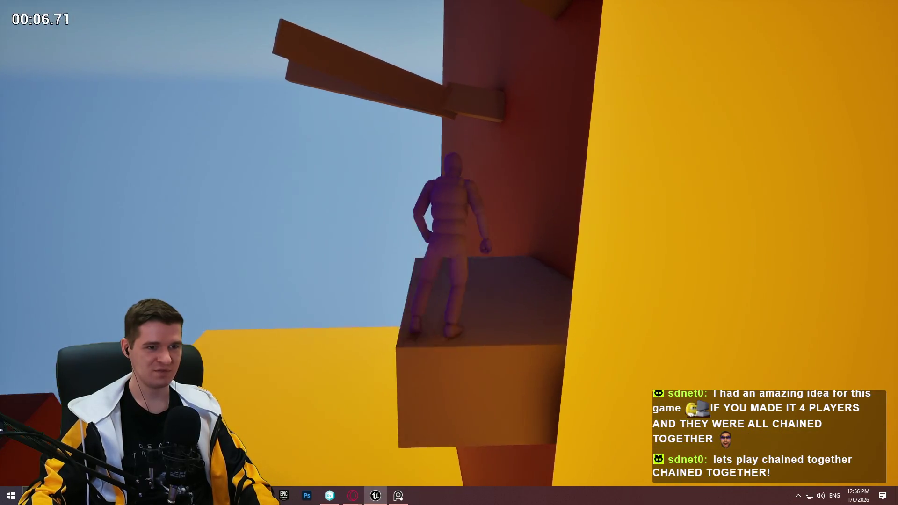
key(w)
key(space)
key(w)
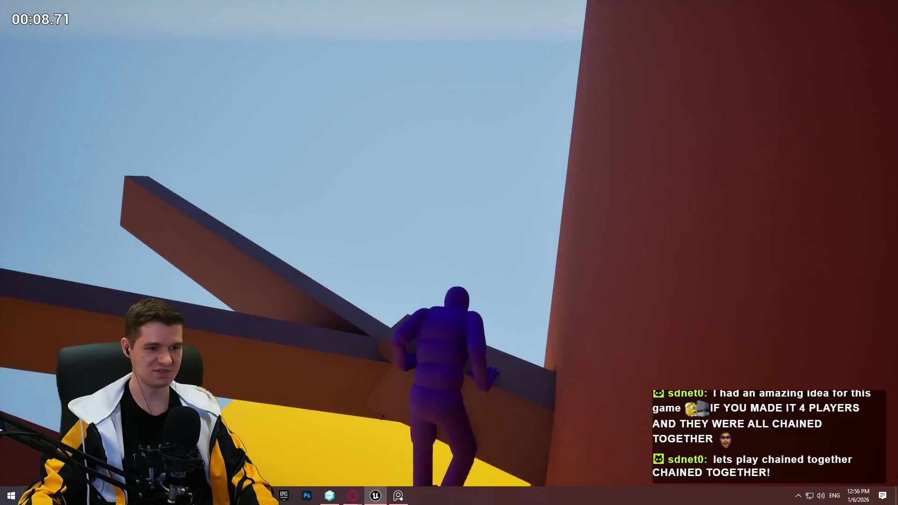
key(w)
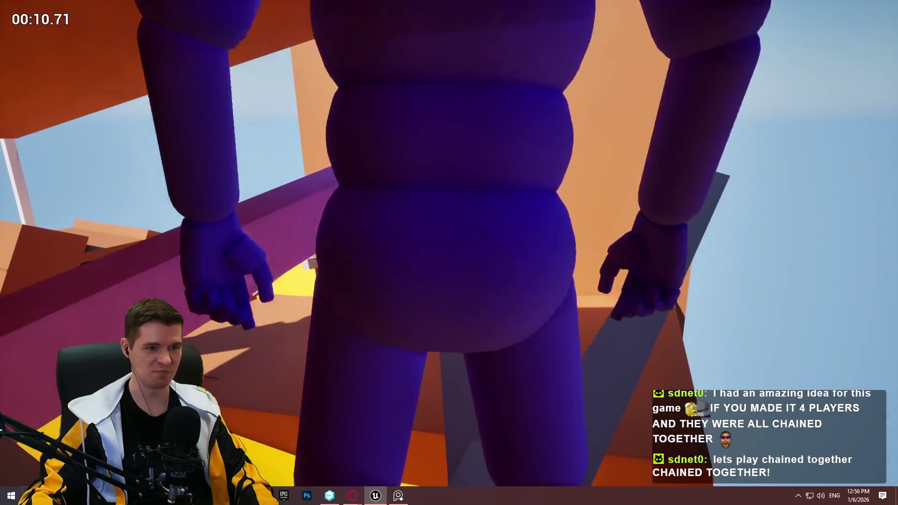
key(w)
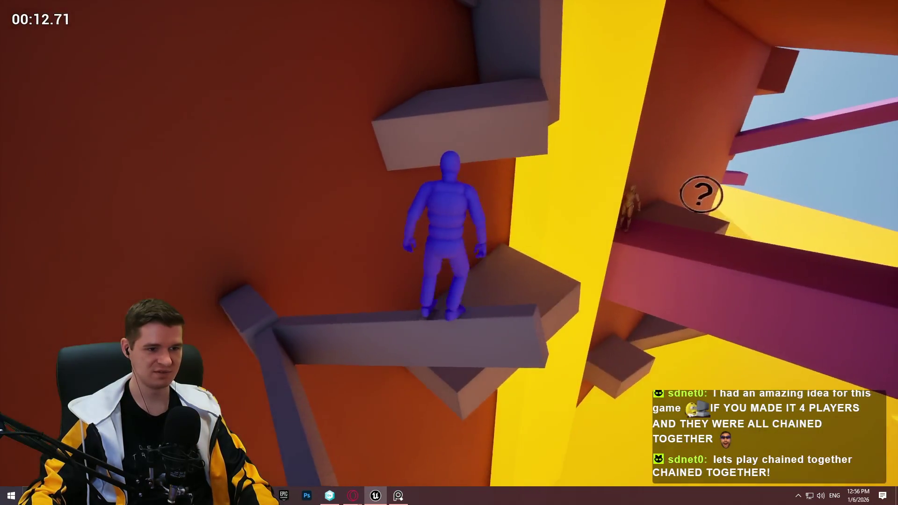
key(space)
key(w)
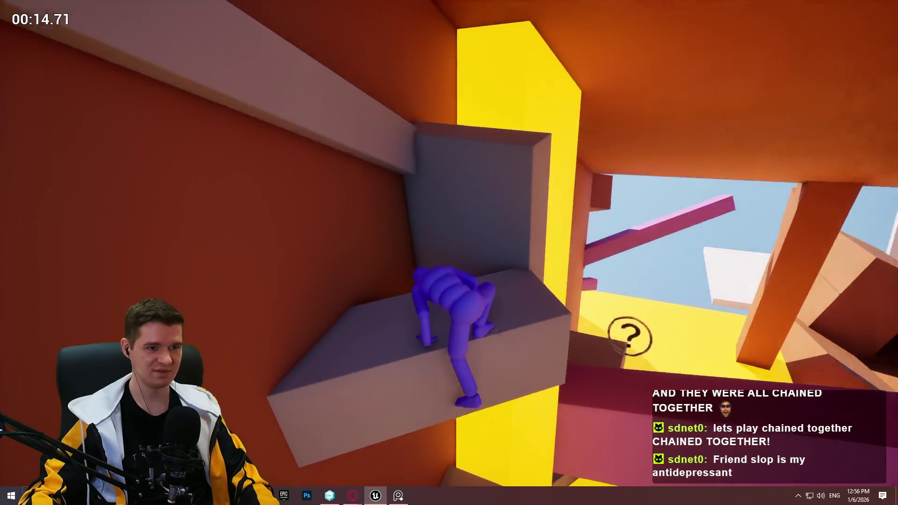
key(w)
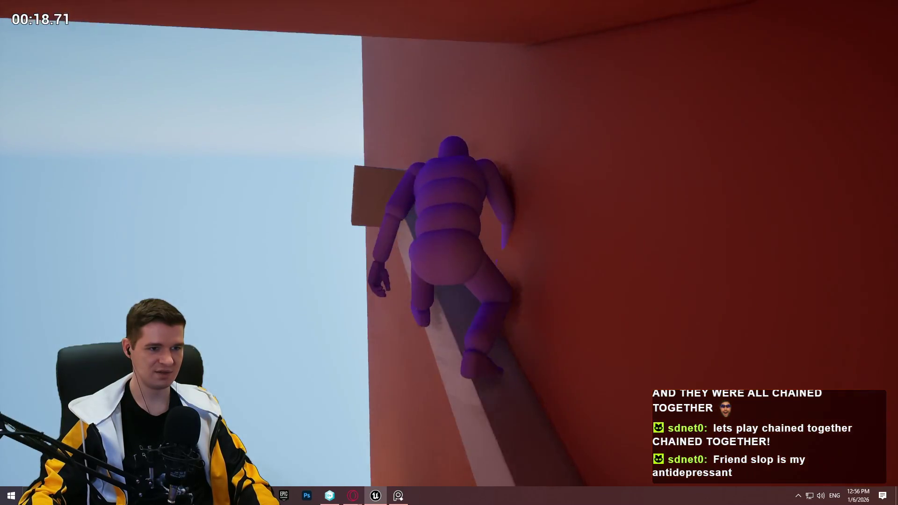
key(w)
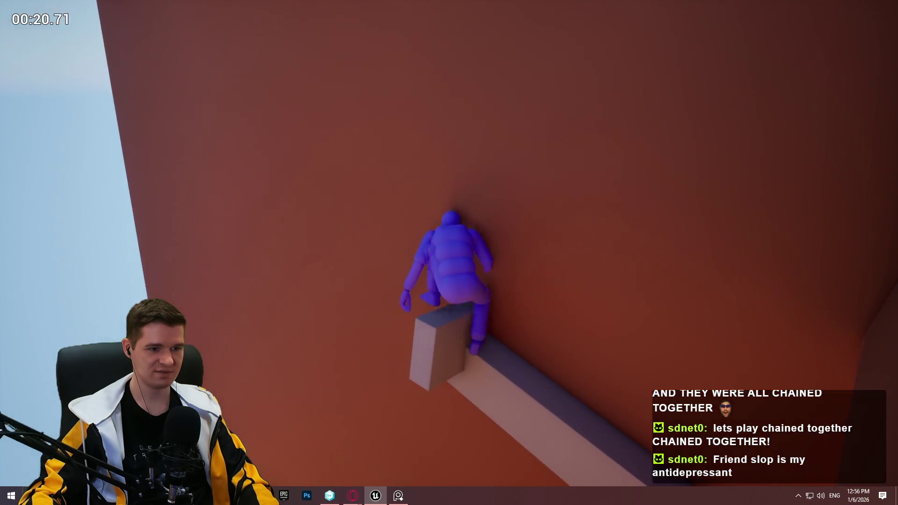
key(w)
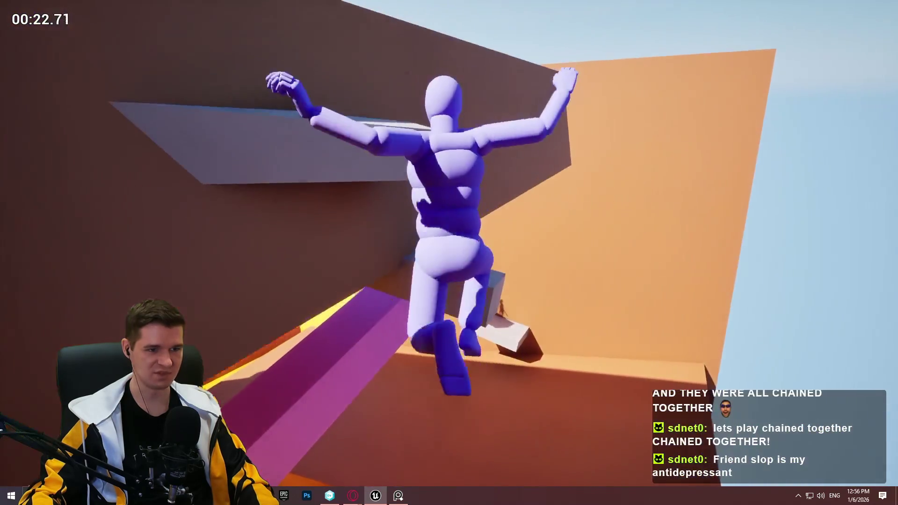
key(w)
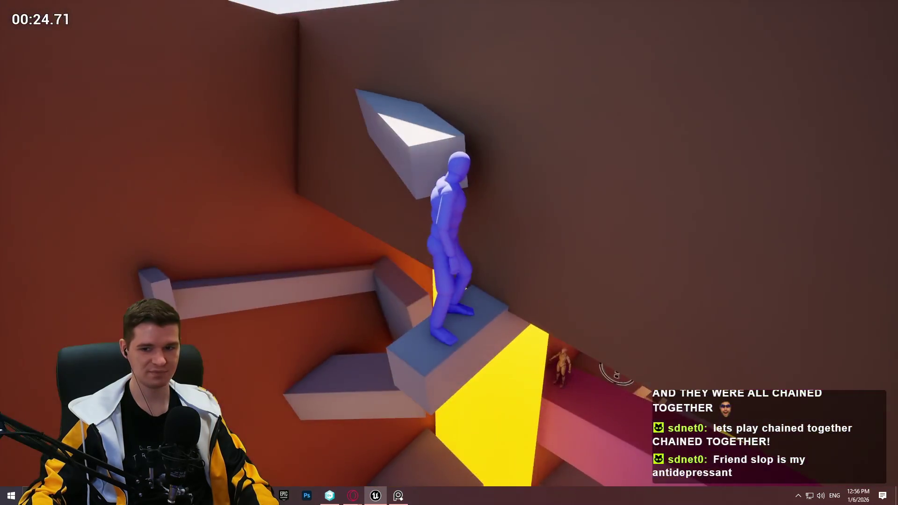
Climb over the wall, run across the orange platform and slopes onto the purple block.
key(space)
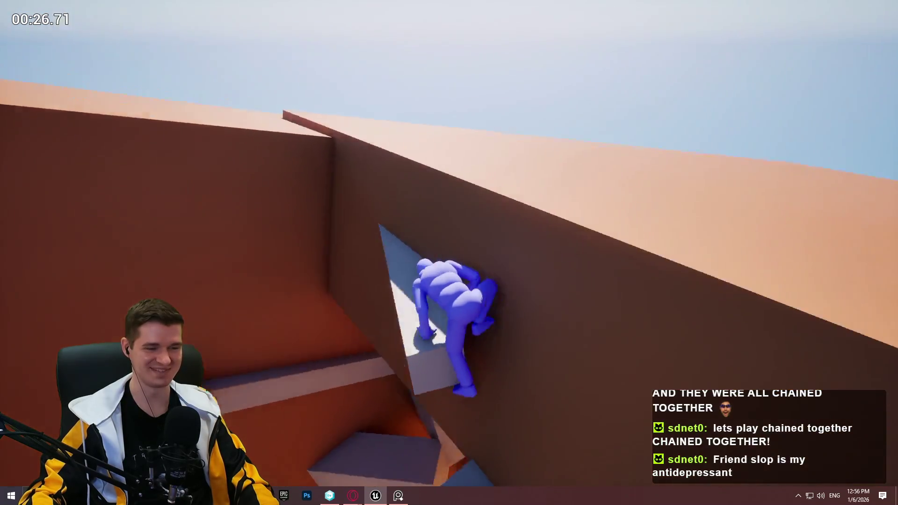
key(w)
key(space)
key(w)
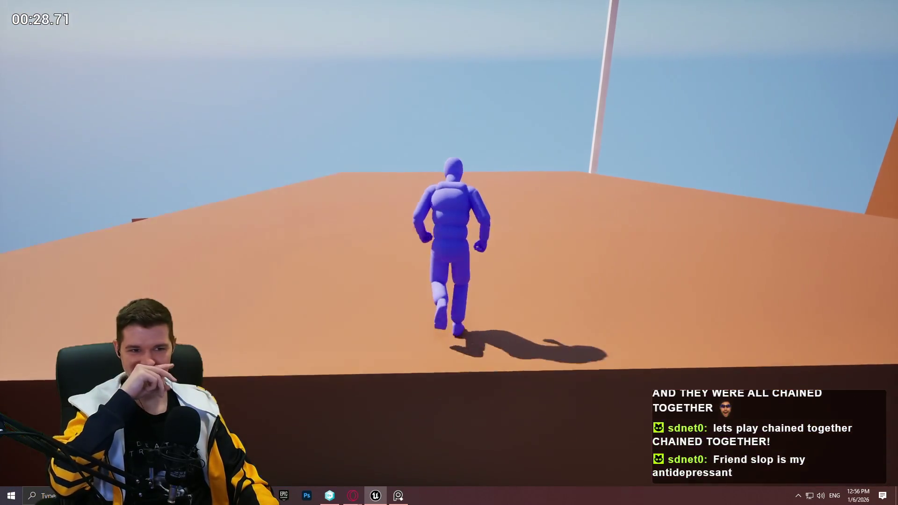
key(space)
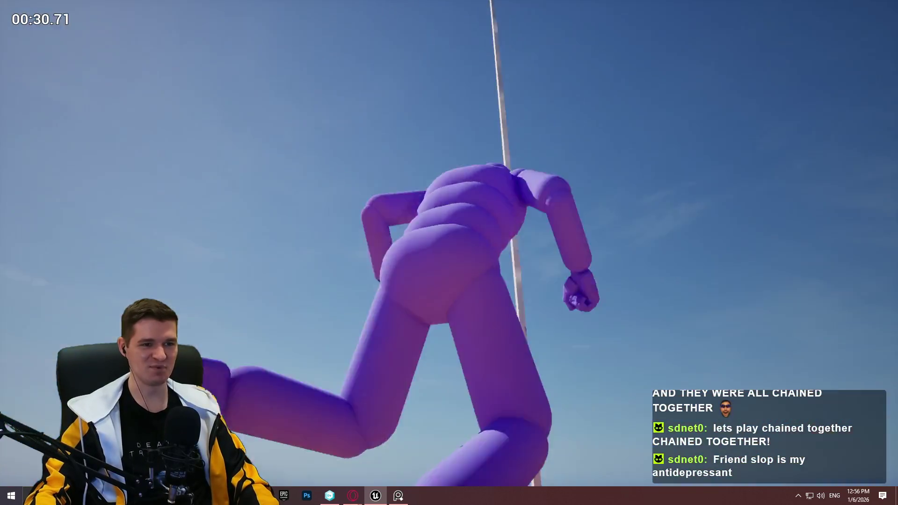
key(w)
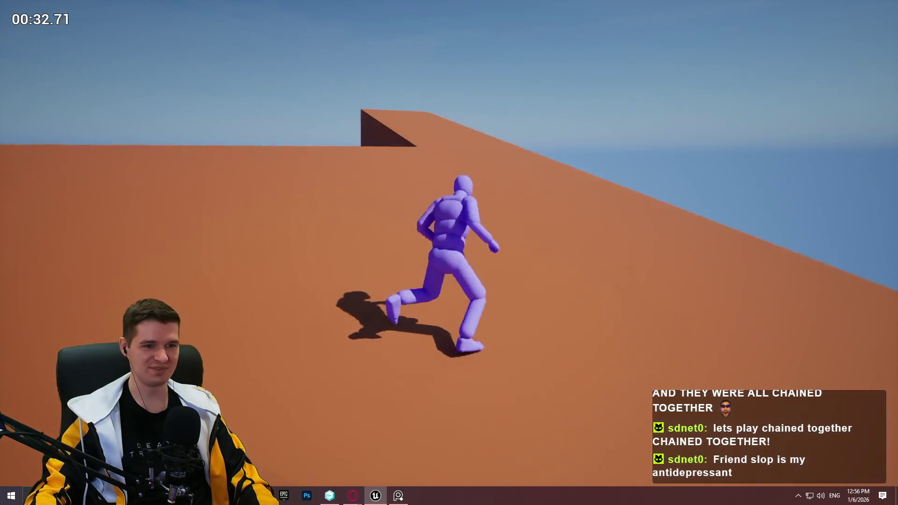
key(space)
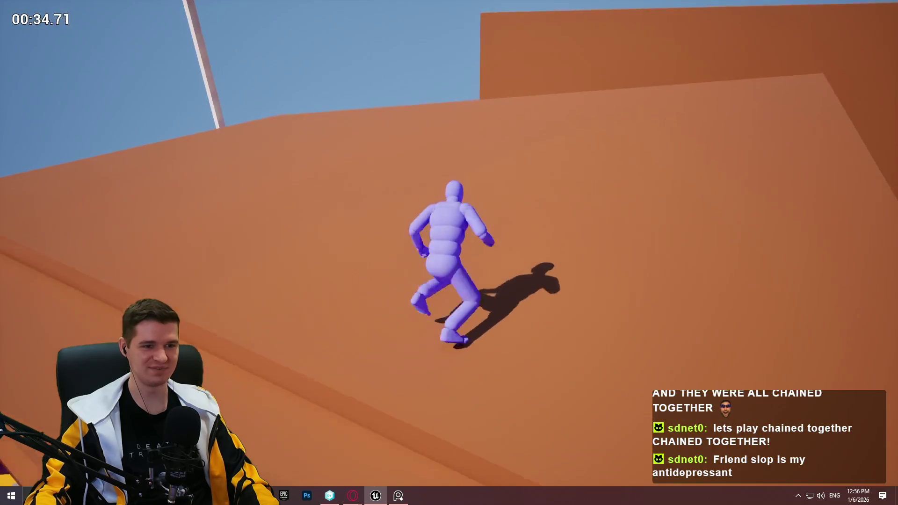
key(space)
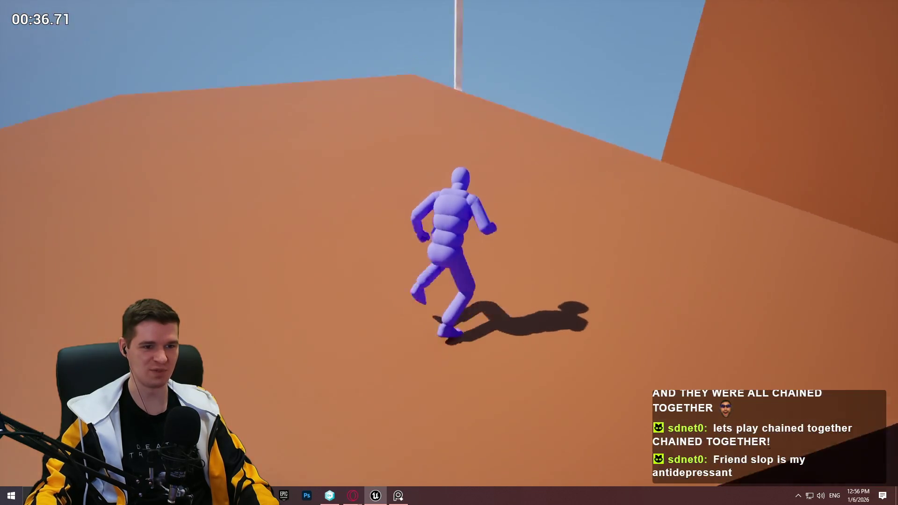
key(space)
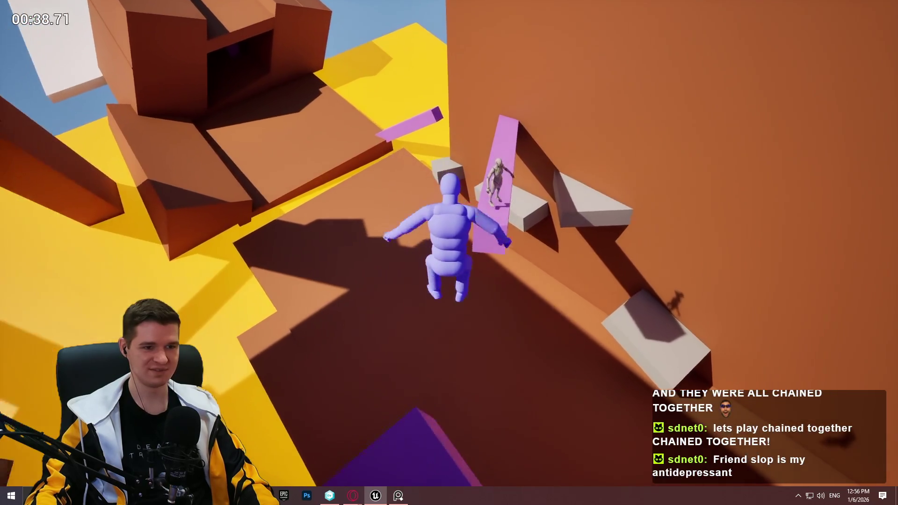
Jump between the white blocks and wall ledges up to the pink beam, then stop playing.
key(w)
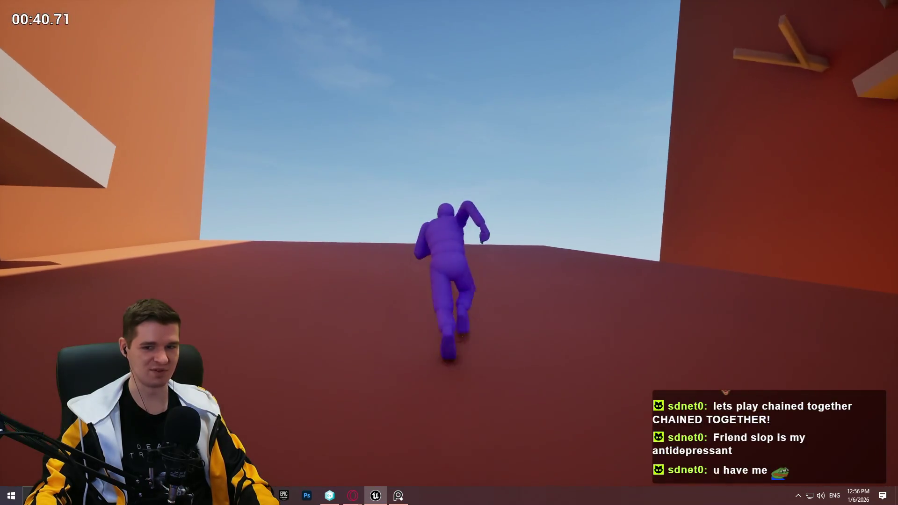
key(space)
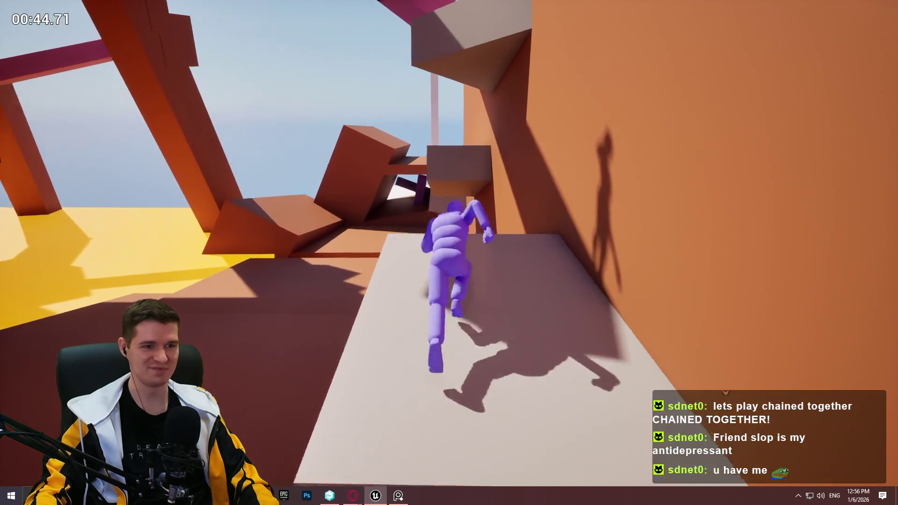
key(space)
key(w)
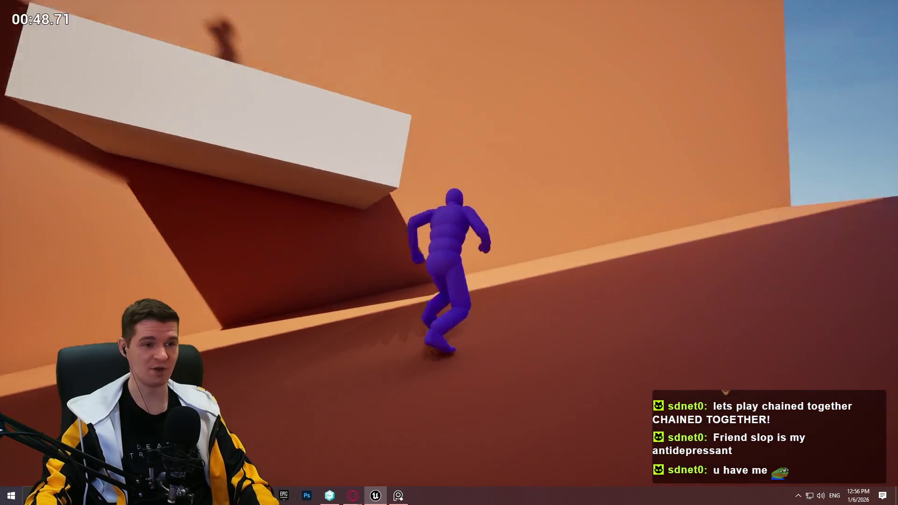
key(space)
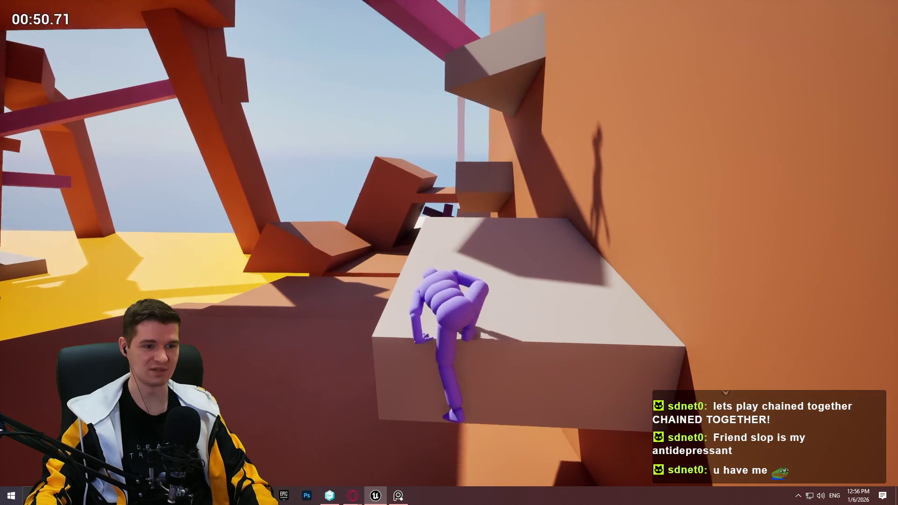
key(space)
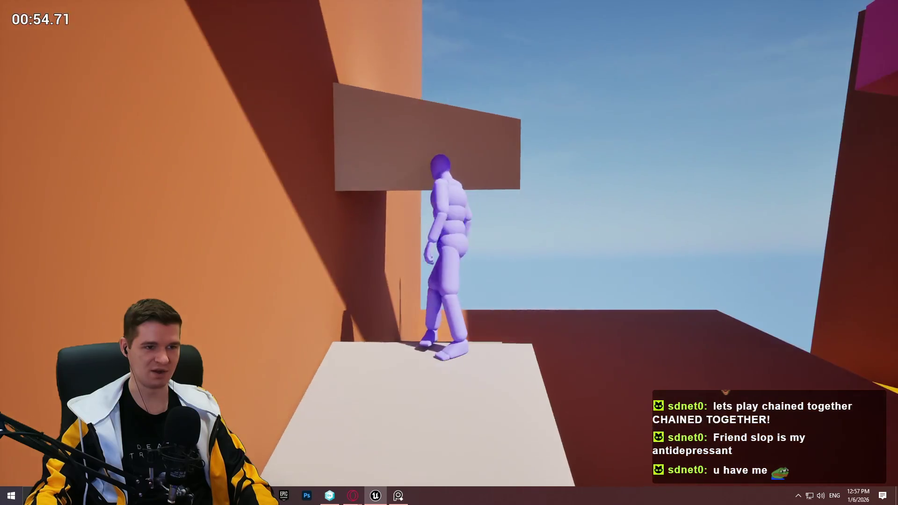
key(space)
key(w)
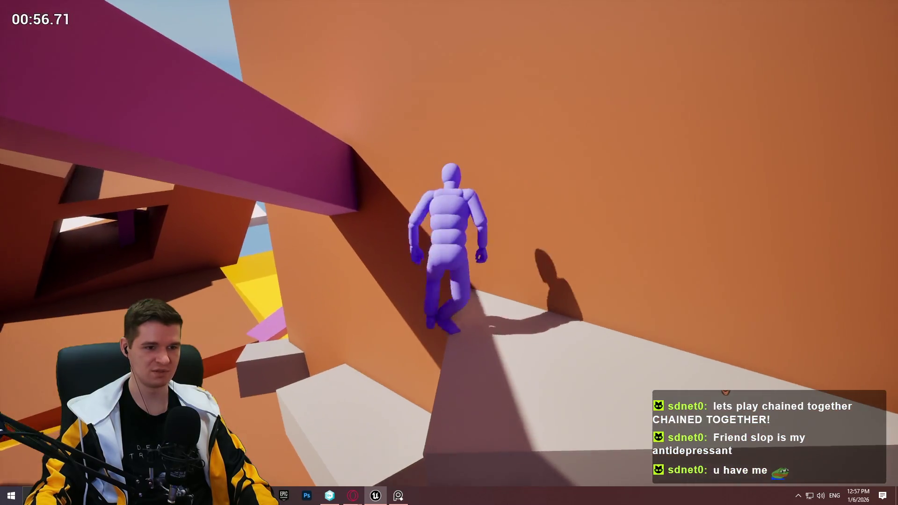
key(space)
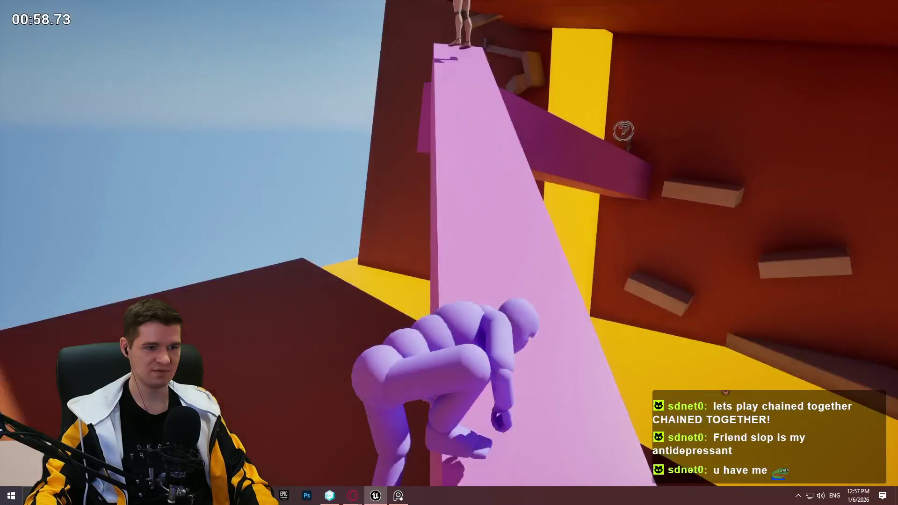
key(Escape)
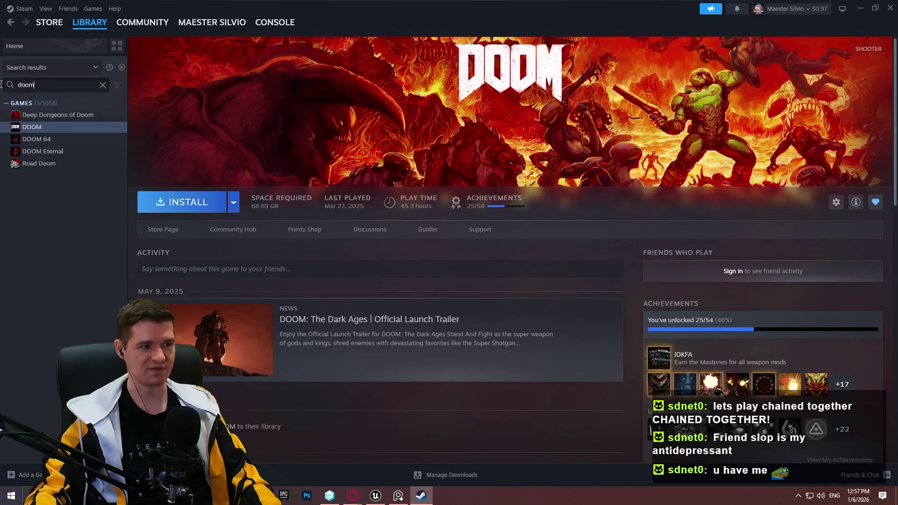
Open the ARC Raiders library page in Steam, then close Steam to return to the level.
click(55, 118)
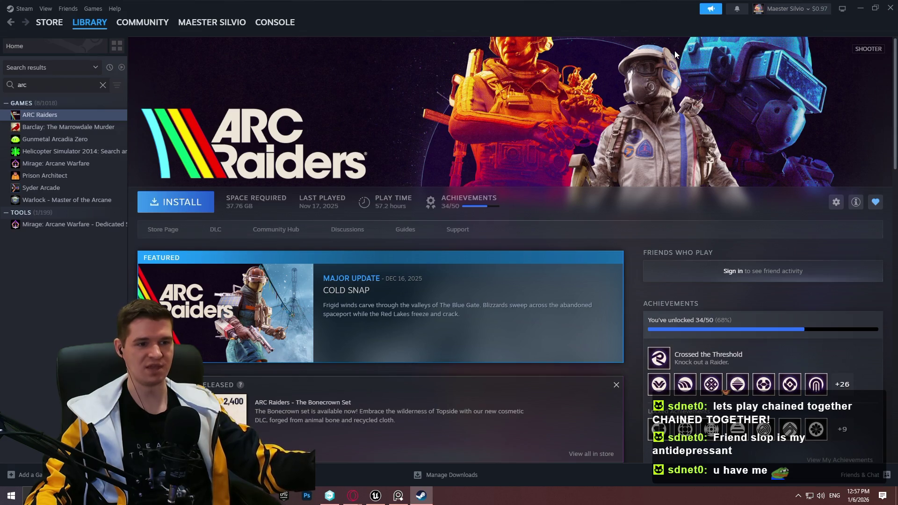
click(890, 7)
drag(510, 253, 604, 211)
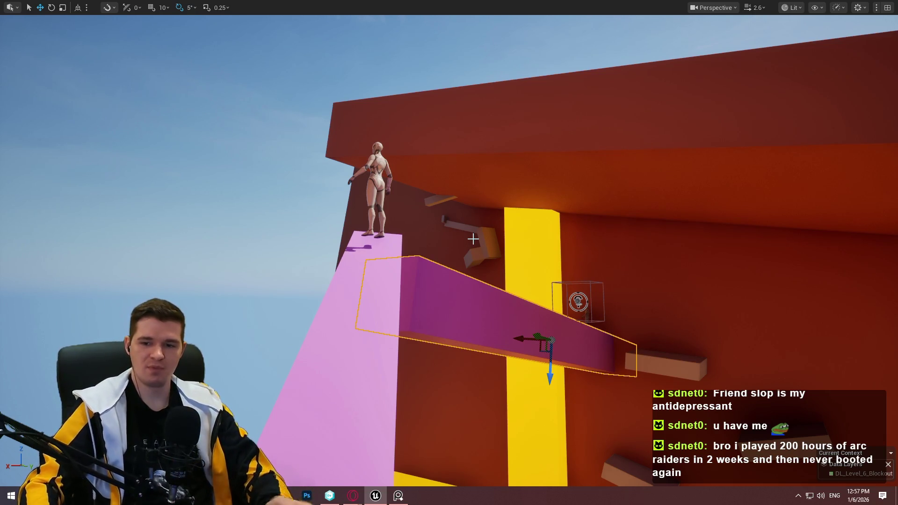
Move the small purple beam up-left, rotate it upright, and nudge it diagonally into the wall.
scroll(459, 271, up, 5)
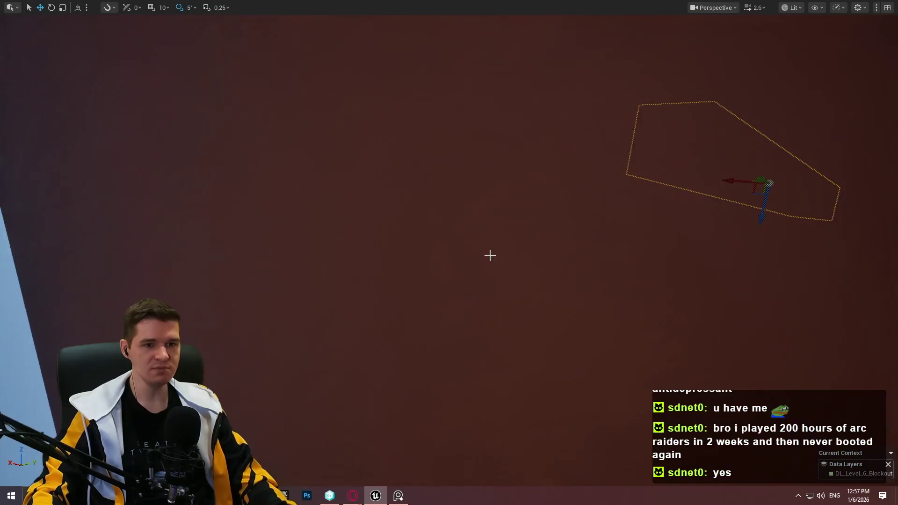
mouse_move(538, 243)
mouse_down()
mouse_move(496, 201)
mouse_move(520, 234)
mouse_move(538, 241)
mouse_up()
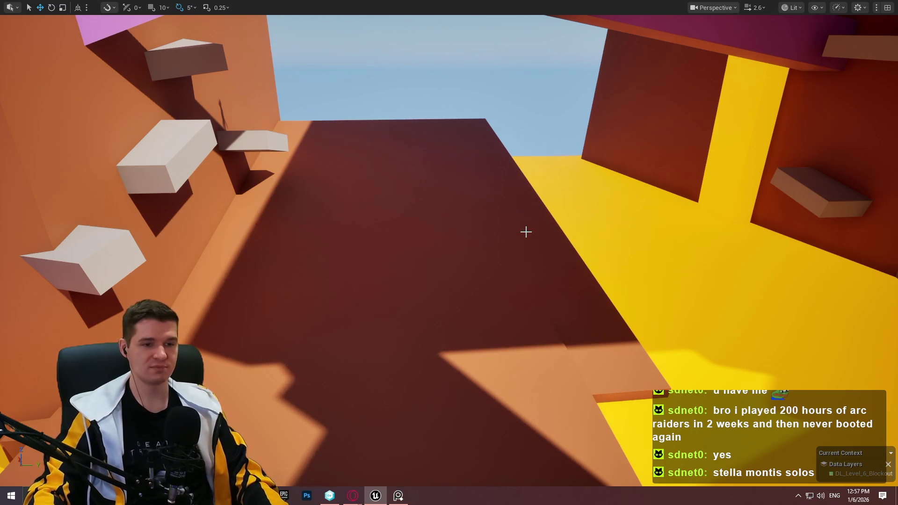
mouse_move(526, 232)
mouse_down()
mouse_move(542, 220)
mouse_move(538, 234)
mouse_move(533, 225)
mouse_move(454, 215)
mouse_move(520, 172)
mouse_up()
click(521, 171)
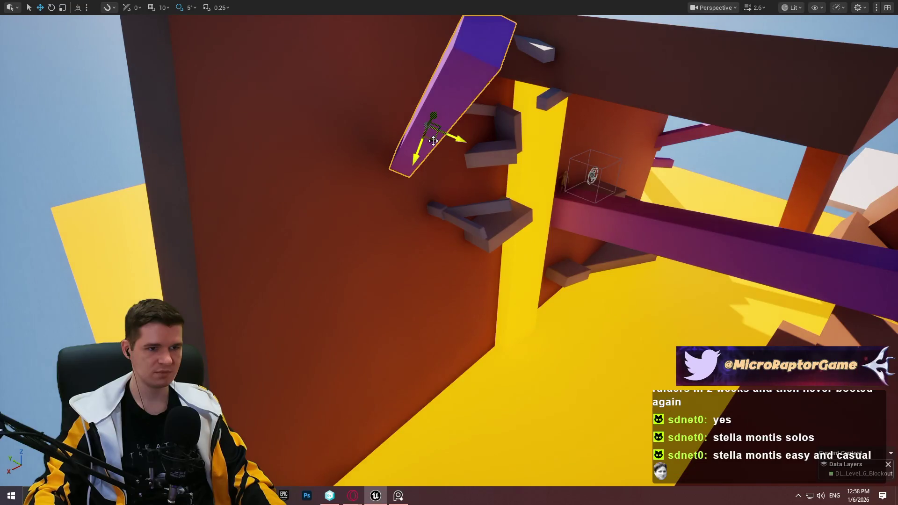
mouse_move(438, 145)
mouse_down()
mouse_move(251, 171)
mouse_move(310, 169)
mouse_move(304, 241)
mouse_move(345, 190)
mouse_move(530, 207)
mouse_up()
key(e)
key(w)
mouse_move(462, 176)
mouse_down()
mouse_move(439, 182)
mouse_move(451, 176)
mouse_up()
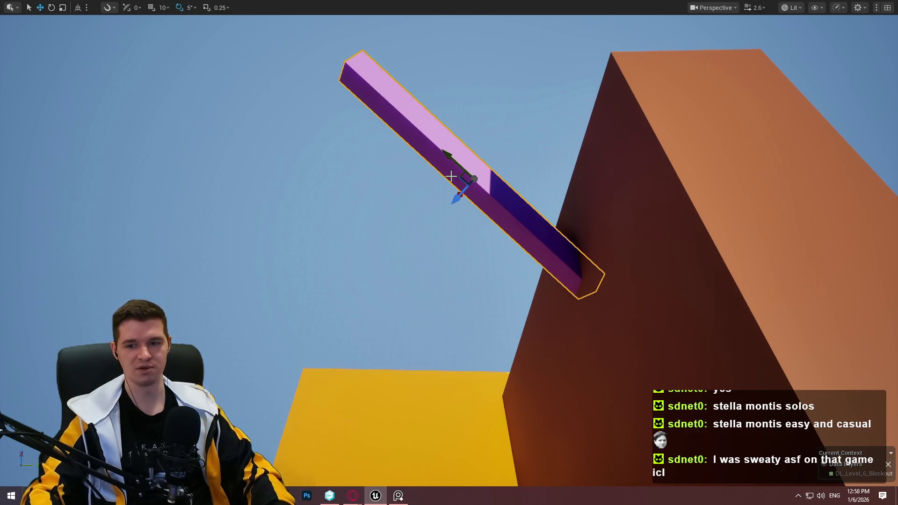
drag(475, 114, 468, 173)
drag(531, 243, 531, 259)
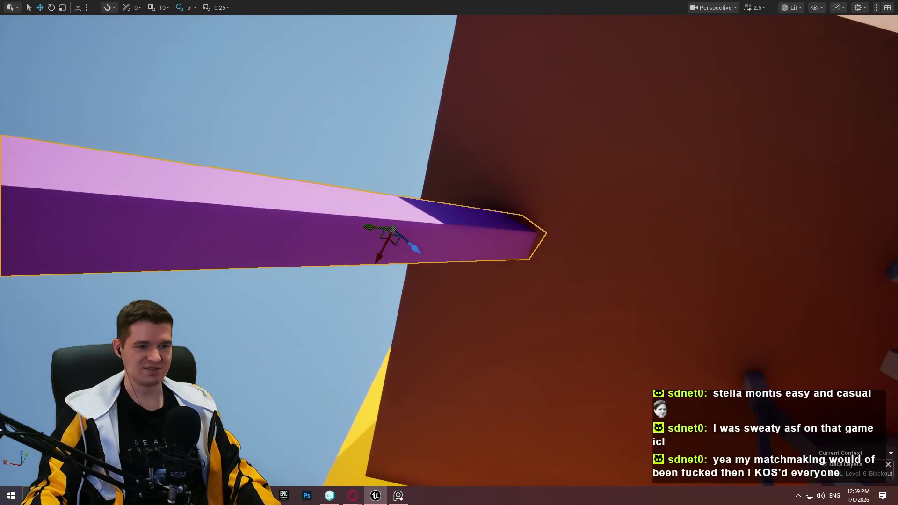
key(e)
key(w)
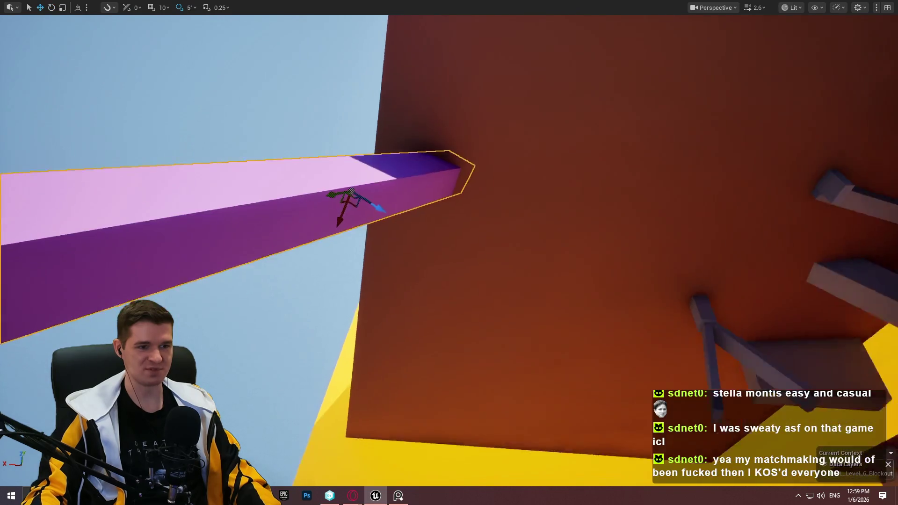
drag(518, 238, 487, 236)
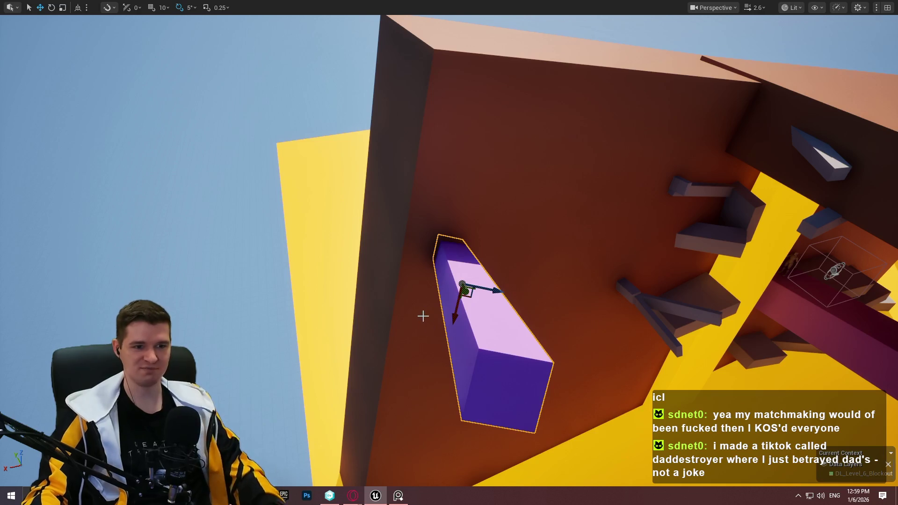
mouse_move(507, 278)
mouse_down()
mouse_move(491, 279)
mouse_move(604, 259)
mouse_up()
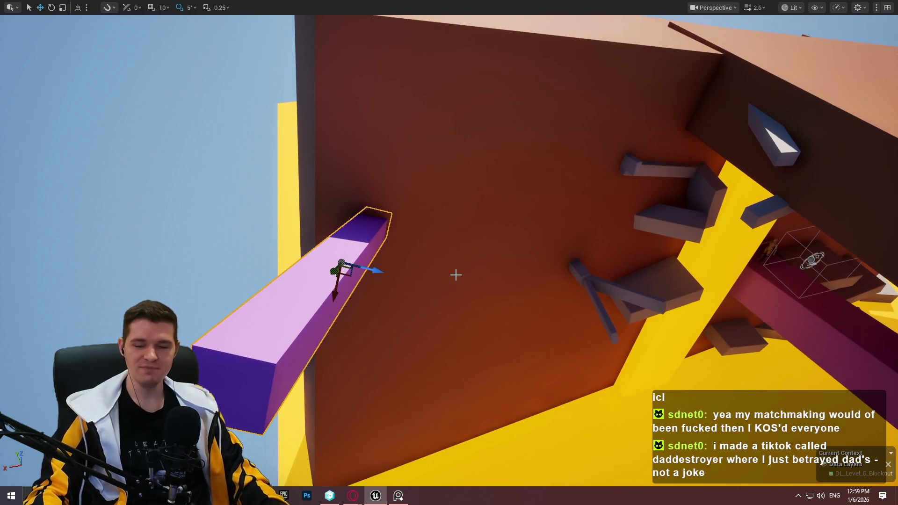
mouse_move(458, 277)
mouse_down()
mouse_move(380, 285)
mouse_move(398, 296)
mouse_move(383, 281)
mouse_move(348, 299)
mouse_up()
mouse_move(420, 273)
mouse_down()
mouse_move(436, 271)
mouse_move(419, 273)
mouse_up()
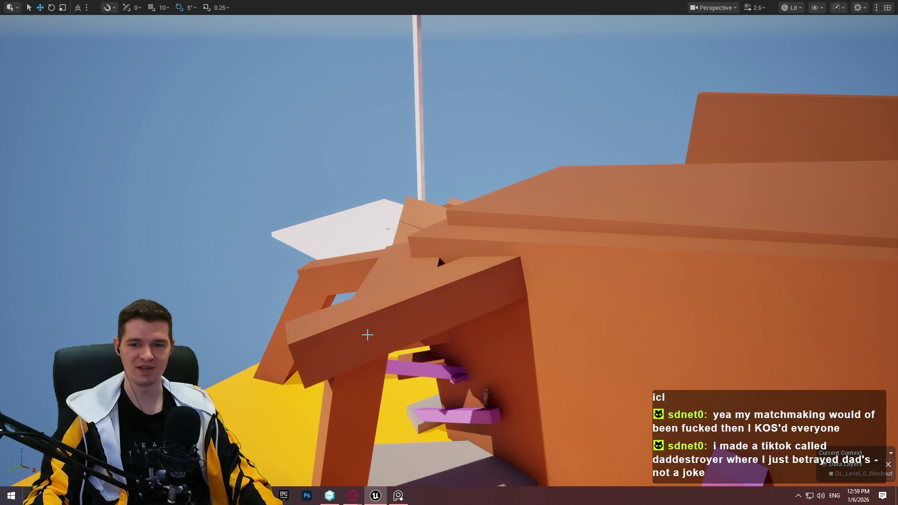
mouse_move(387, 229)
mouse_down()
mouse_move(402, 215)
mouse_move(415, 224)
mouse_move(390, 215)
mouse_up()
click(442, 194)
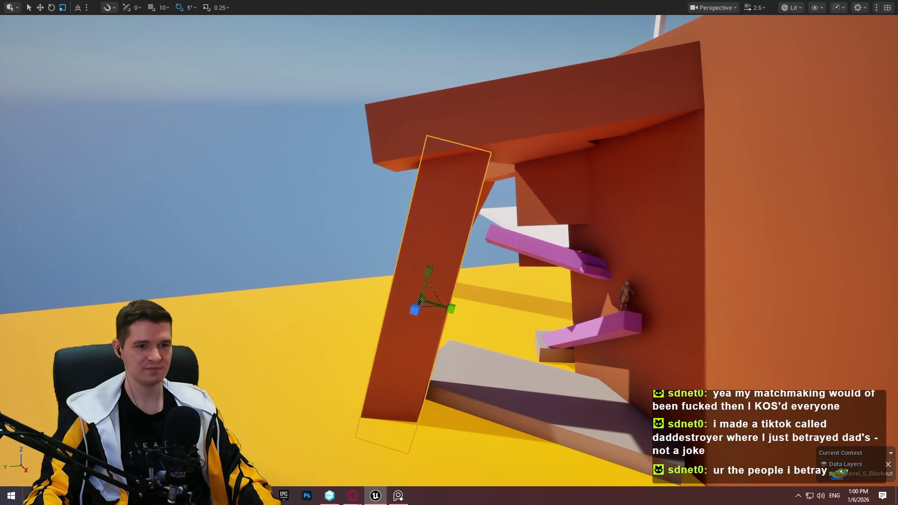
drag(443, 194, 509, 299)
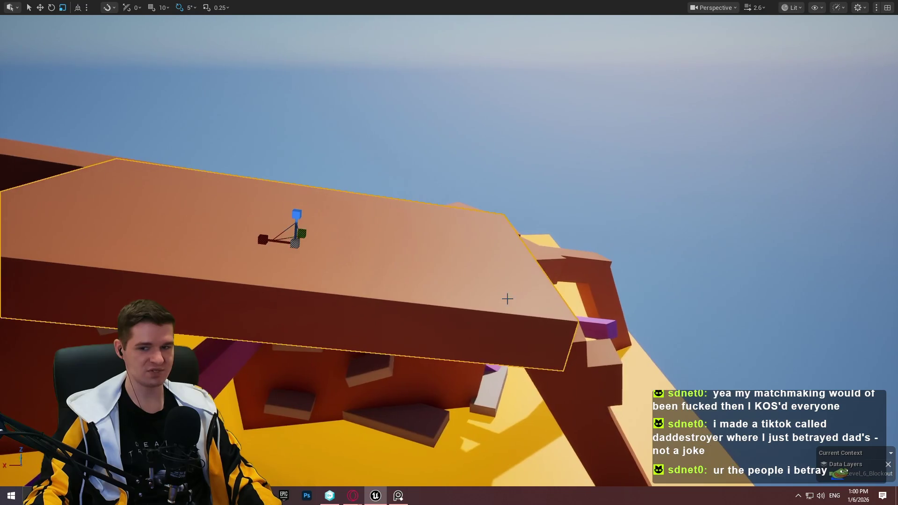
mouse_move(525, 240)
mouse_down()
mouse_move(786, 203)
mouse_move(648, 220)
mouse_move(750, 215)
mouse_move(683, 216)
mouse_up()
key(w)
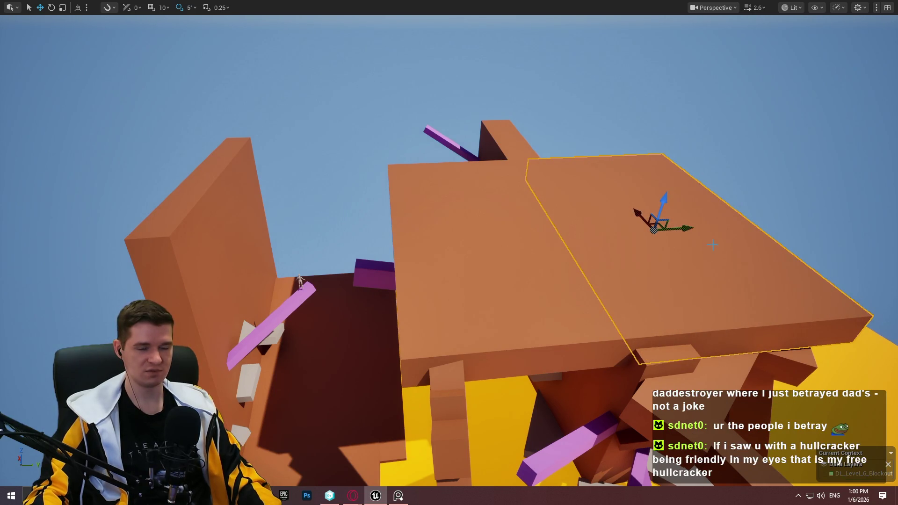
scroll(724, 213, down, 2)
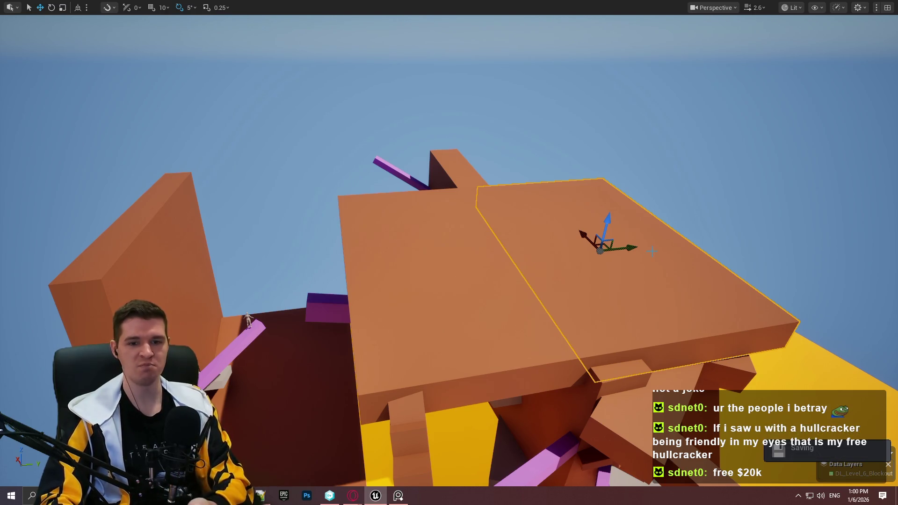
mouse_move(530, 89)
mouse_down()
mouse_move(617, 94)
mouse_move(645, 108)
mouse_move(663, 144)
mouse_up()
Try tilting the orange block, undoing the stray rotations with Ctrl+Z.
key(r)
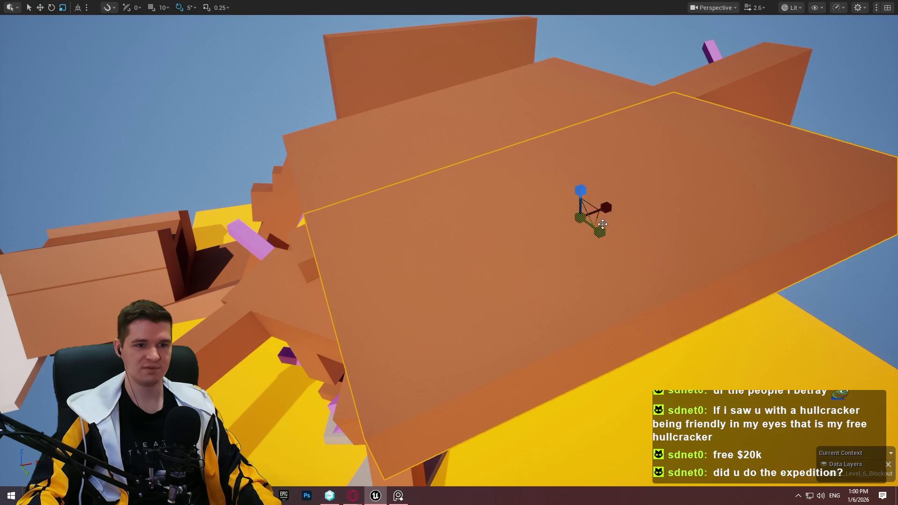
mouse_move(583, 187)
mouse_down()
mouse_move(609, 206)
mouse_move(691, 211)
mouse_up()
key(w)
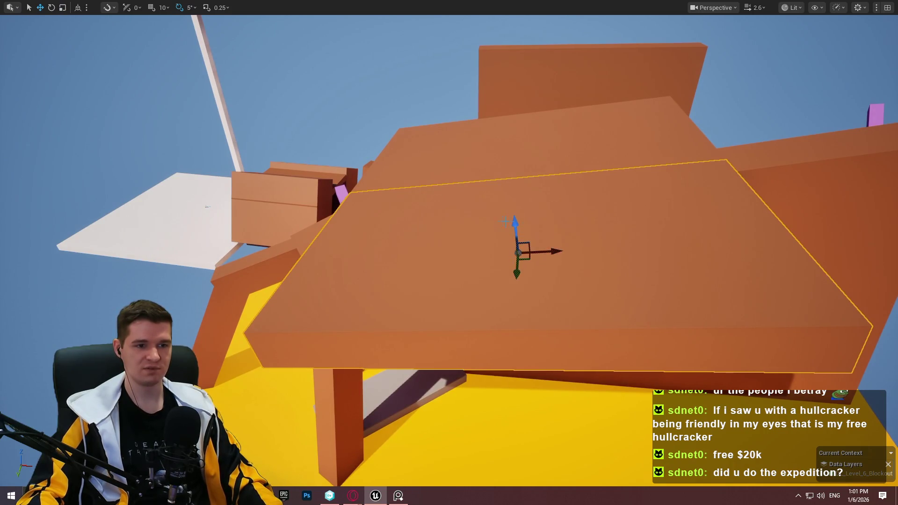
key(e)
mouse_move(553, 235)
mouse_down()
mouse_move(545, 225)
mouse_move(515, 224)
mouse_move(515, 244)
mouse_move(482, 267)
mouse_move(523, 222)
mouse_move(473, 262)
mouse_move(539, 225)
mouse_move(502, 181)
mouse_move(511, 230)
mouse_move(535, 187)
mouse_move(515, 206)
mouse_move(509, 161)
mouse_move(478, 224)
mouse_up()
key(ctrl+z)
key(w)
key(e)
key(ctrl+z)
mouse_move(536, 186)
mouse_down()
mouse_move(547, 194)
mouse_move(550, 182)
mouse_move(537, 177)
mouse_up()
Make the orange box taller, slide it up-left, and shorten it into a narrower plank.
key(r)
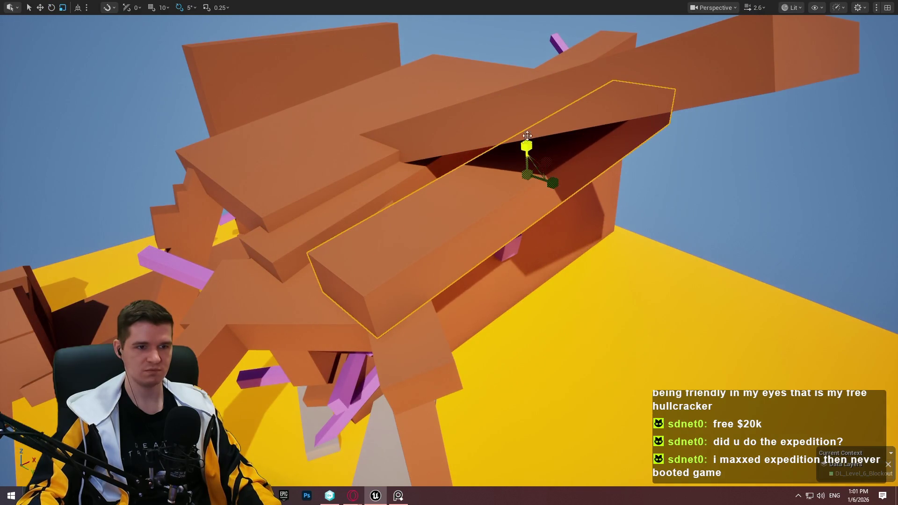
drag(527, 143, 527, 124)
drag(542, 180, 456, 159)
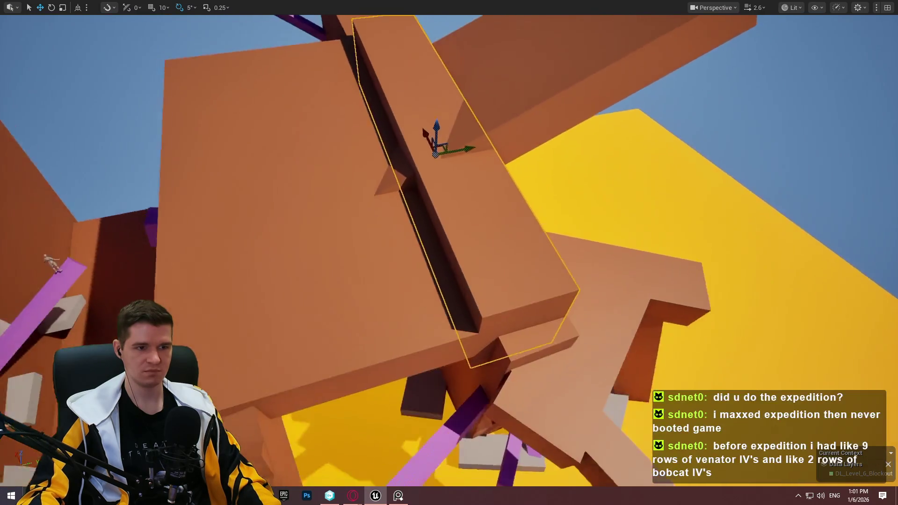
key(f)
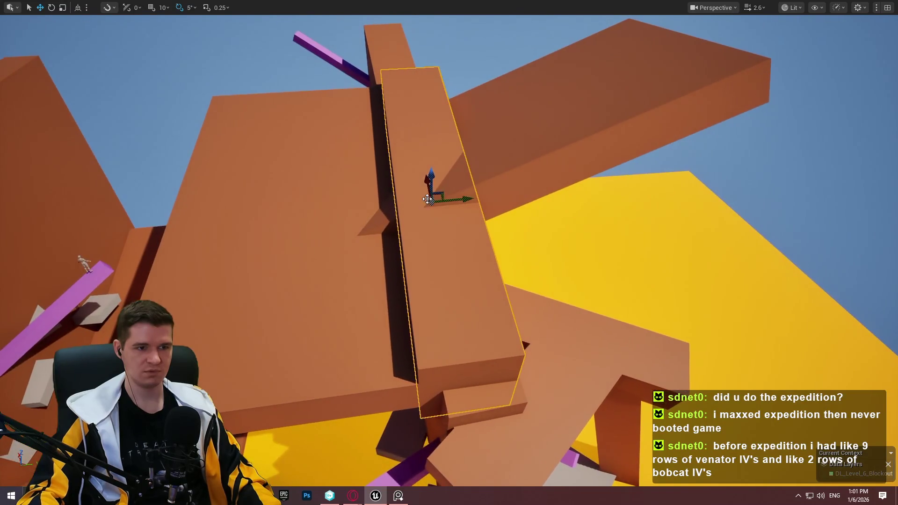
drag(423, 178, 424, 151)
key(w)
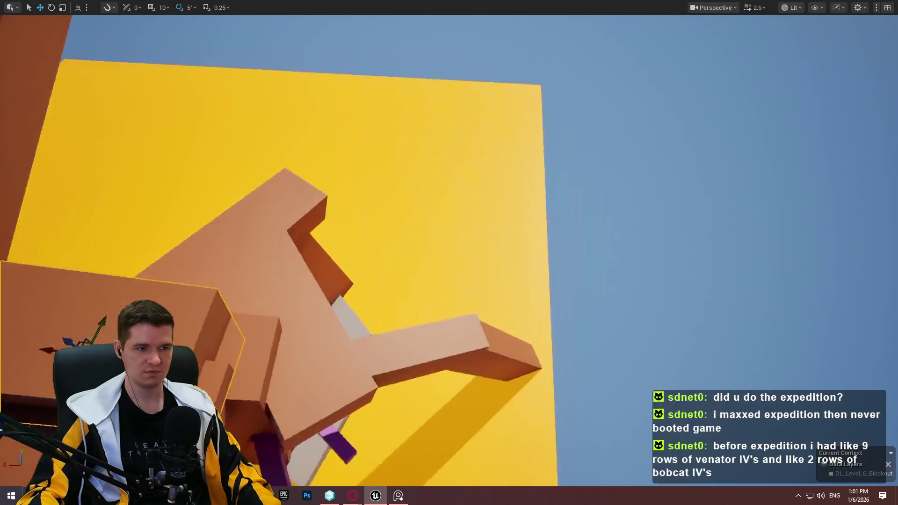
key(r)
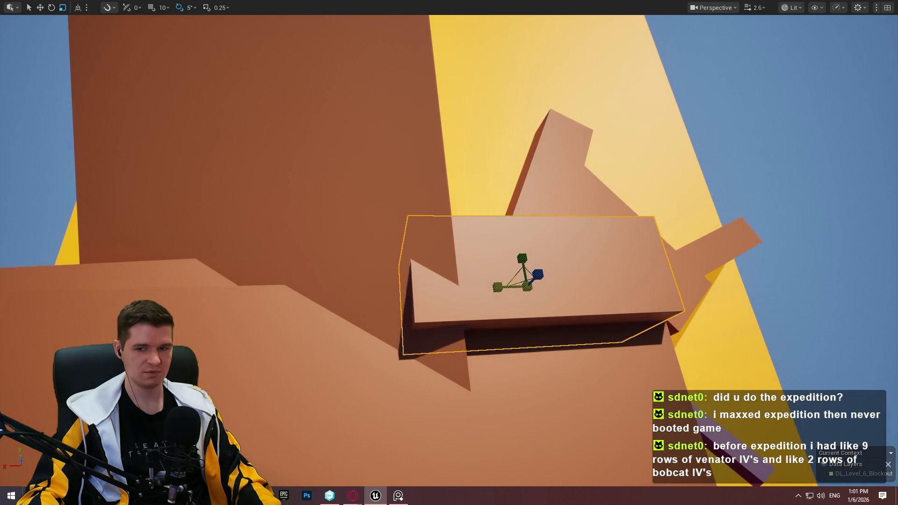
drag(511, 288, 523, 289)
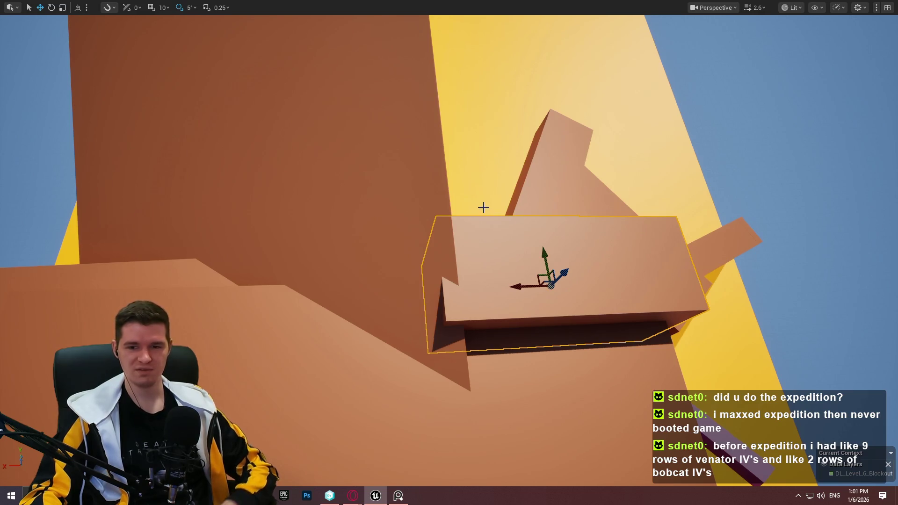
Tilt the small orange box by about -10 degrees into a ledge.
mouse_move(515, 261)
mouse_down()
mouse_move(605, 282)
mouse_move(535, 287)
mouse_move(152, 258)
mouse_up()
key(f)
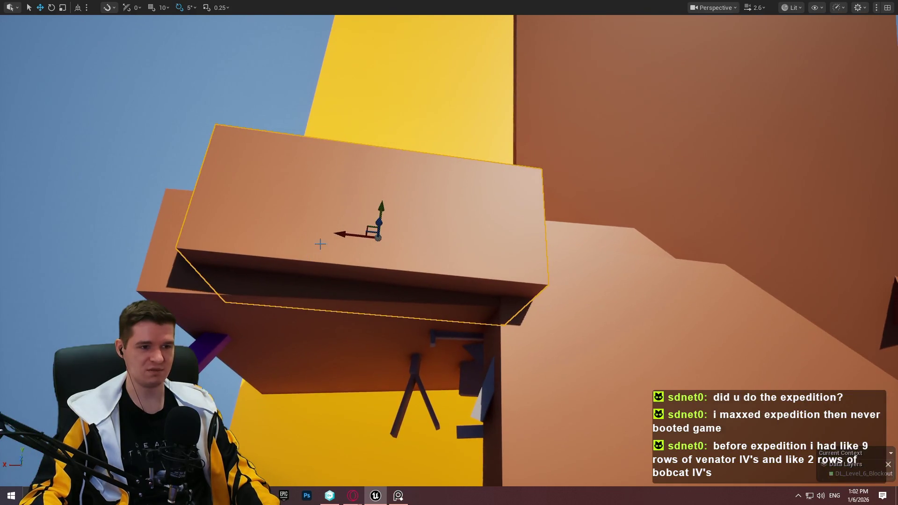
drag(386, 222, 398, 222)
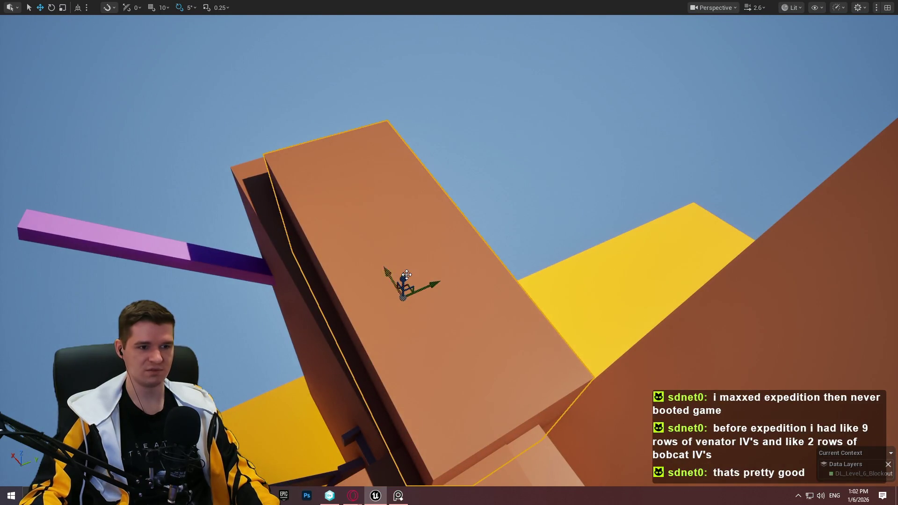
mouse_move(461, 279)
mouse_down()
mouse_move(439, 281)
mouse_move(462, 278)
mouse_up()
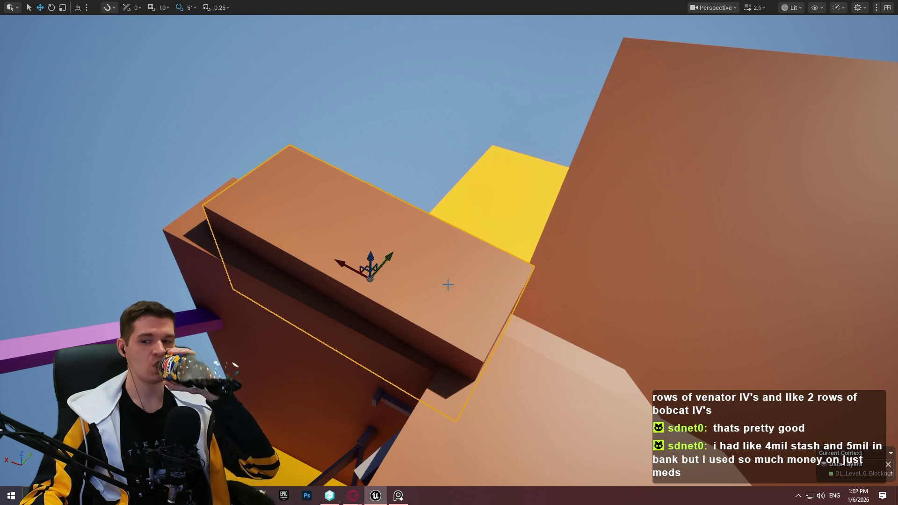
drag(448, 286, 448, 287)
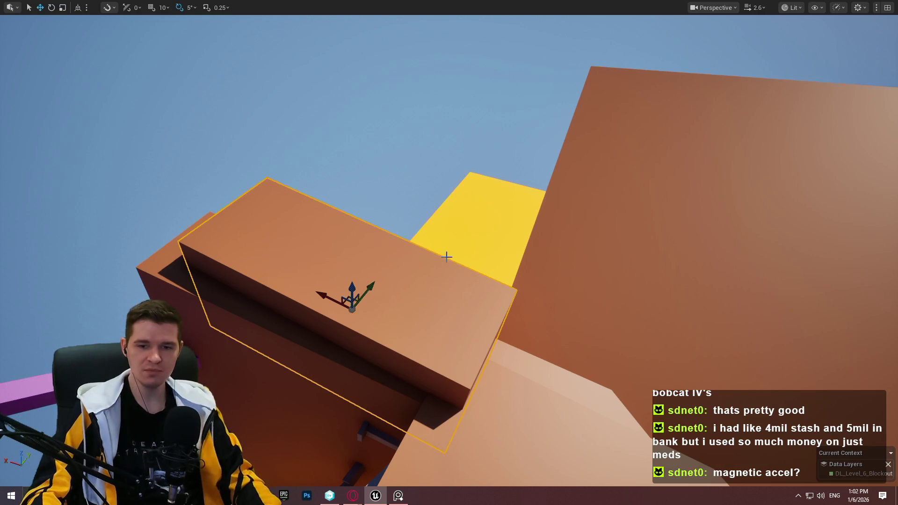
key(ctrl+z)
key(e)
drag(349, 256, 312, 281)
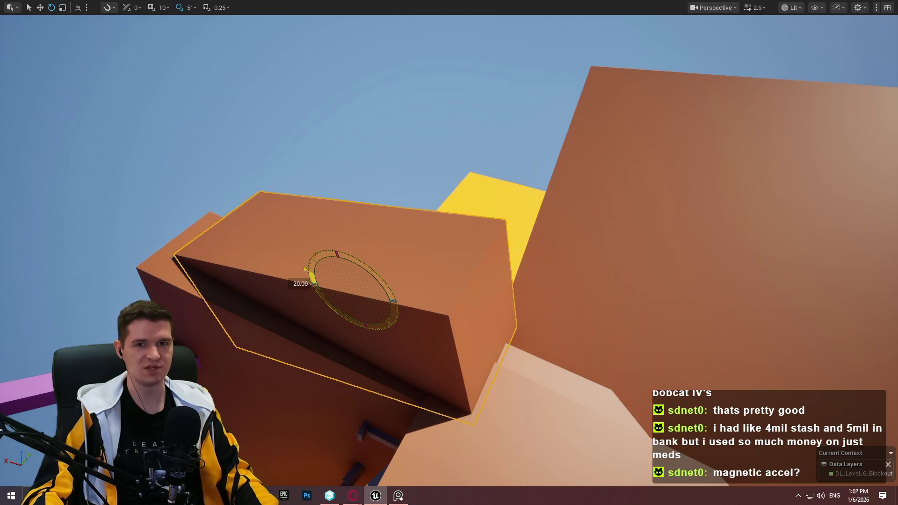
Lower the tilted box, undo that move, and select the box on the right.
key(w)
mouse_move(323, 273)
mouse_down()
mouse_move(334, 304)
mouse_move(297, 305)
mouse_move(326, 309)
mouse_move(322, 258)
mouse_move(328, 283)
mouse_up()
mouse_move(433, 266)
mouse_down()
mouse_move(421, 262)
mouse_move(440, 269)
mouse_move(459, 259)
mouse_move(427, 261)
mouse_move(468, 272)
mouse_move(442, 216)
mouse_move(426, 208)
mouse_move(540, 243)
mouse_move(644, 175)
mouse_up()
key(ctrl+z)
key(w)
click(564, 229)
Duplicate the right-hand orange box with an Alt-drag and fly under the overhang slab.
key(r)
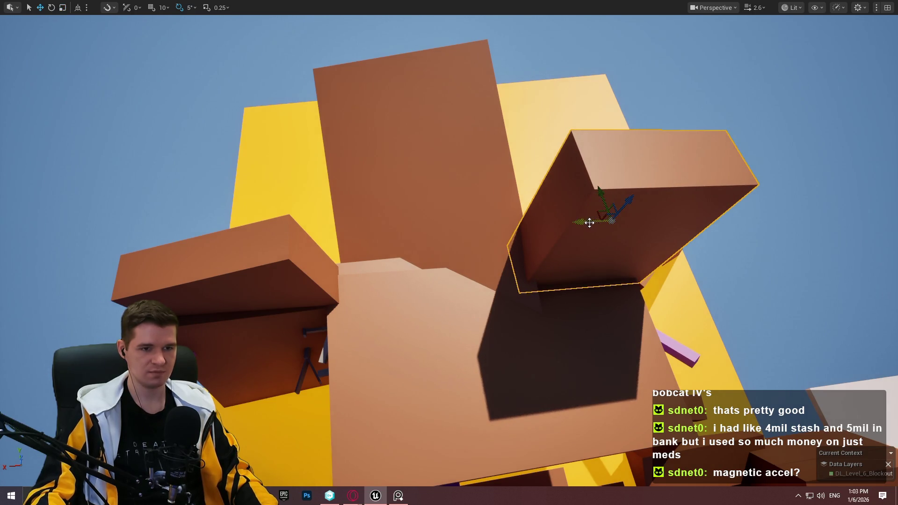
mouse_move(584, 221)
mouse_down()
mouse_move(376, 235)
mouse_move(422, 216)
mouse_move(382, 230)
mouse_move(356, 220)
mouse_move(337, 243)
mouse_move(323, 232)
mouse_up()
mouse_move(527, 140)
mouse_down()
mouse_move(505, 154)
mouse_move(527, 141)
mouse_up()
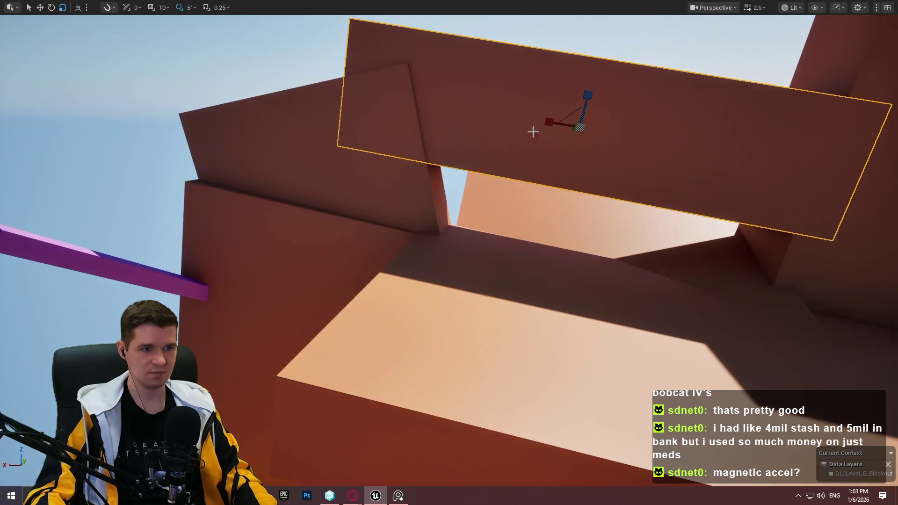
drag(579, 114, 570, 100)
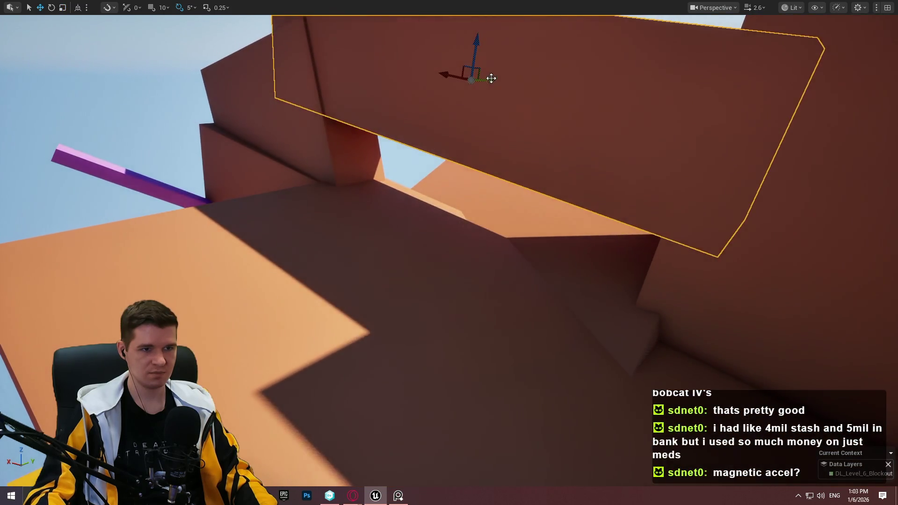
drag(403, 243, 403, 243)
right_click(403, 242)
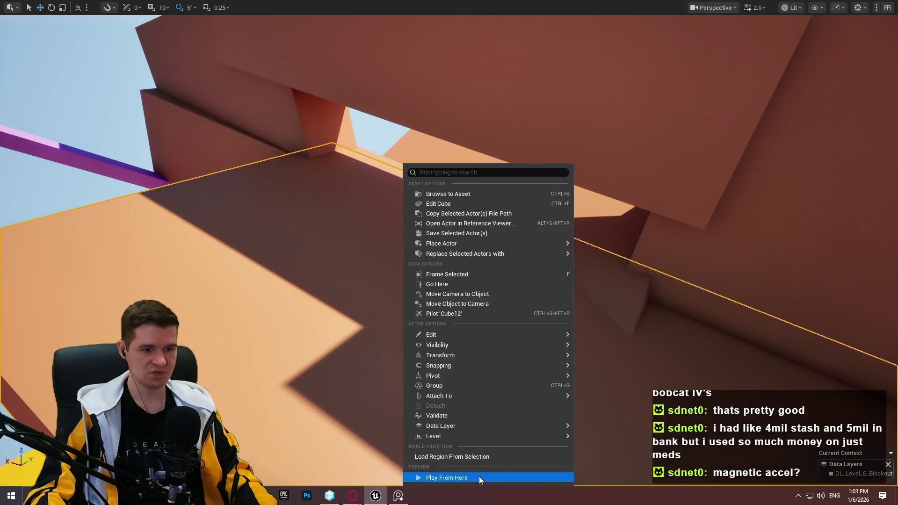
click(479, 477)
key(w)
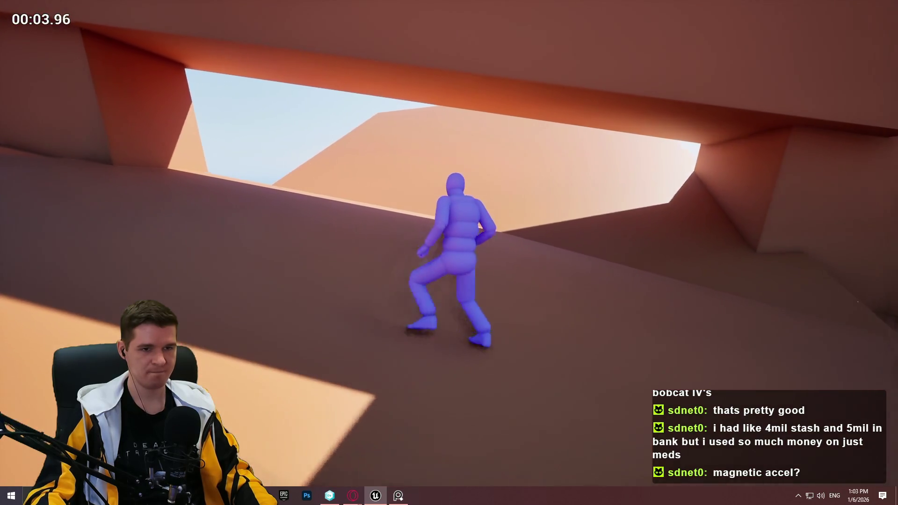
key(Escape)
drag(581, 202, 582, 202)
drag(255, 248, 255, 248)
drag(595, 238, 595, 239)
click(512, 266)
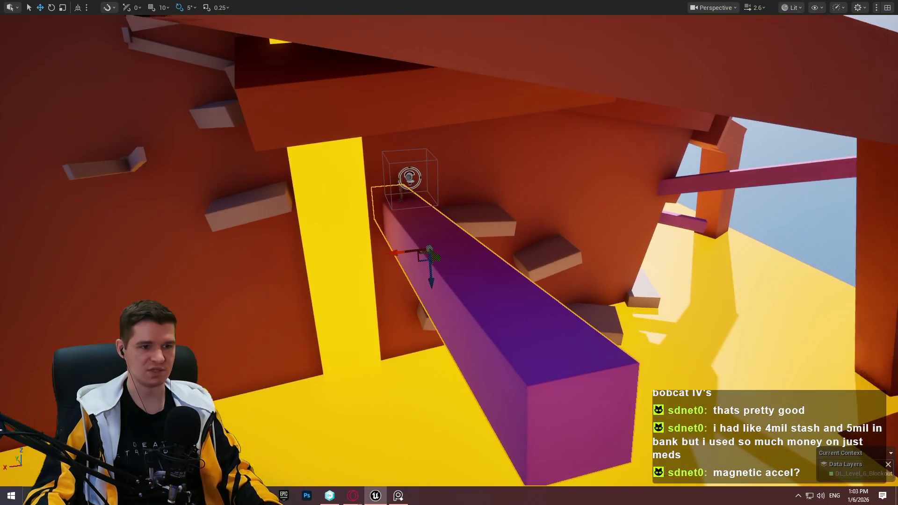
Rotate the purple beam upright, then tilt it into a slope beneath the orange overhang.
mouse_move(437, 279)
mouse_down()
mouse_move(449, 56)
mouse_move(441, 80)
mouse_up()
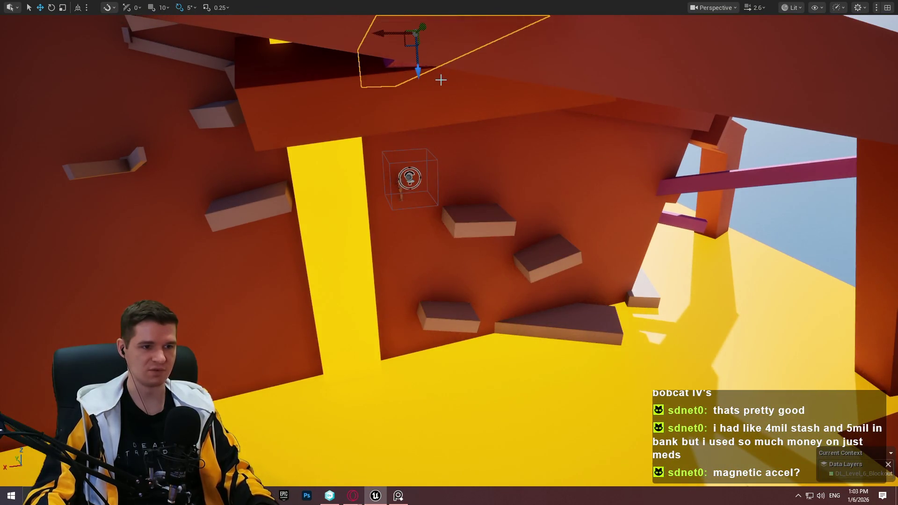
key(ctrl+z)
mouse_move(431, 277)
mouse_down()
mouse_move(430, 104)
mouse_move(444, 284)
mouse_up()
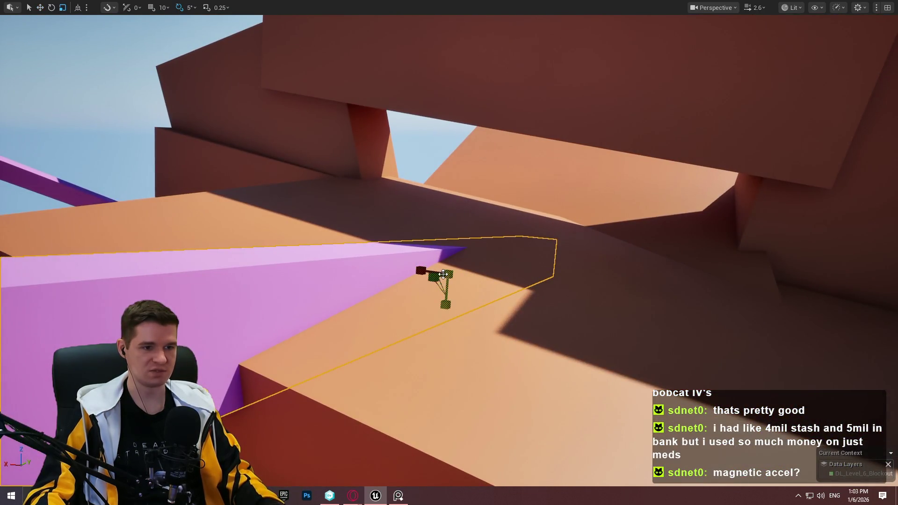
mouse_move(443, 330)
mouse_down()
mouse_move(427, 261)
mouse_move(455, 250)
mouse_move(451, 270)
mouse_move(496, 128)
mouse_move(412, 157)
mouse_move(397, 171)
mouse_move(479, 181)
mouse_move(335, 168)
mouse_move(389, 140)
mouse_up()
drag(425, 173, 425, 172)
key(e)
drag(492, 319, 463, 258)
mouse_move(527, 313)
mouse_down()
mouse_move(521, 269)
mouse_move(466, 232)
mouse_move(451, 206)
mouse_move(469, 211)
mouse_move(465, 235)
mouse_move(467, 226)
mouse_up()
key(w)
key(e)
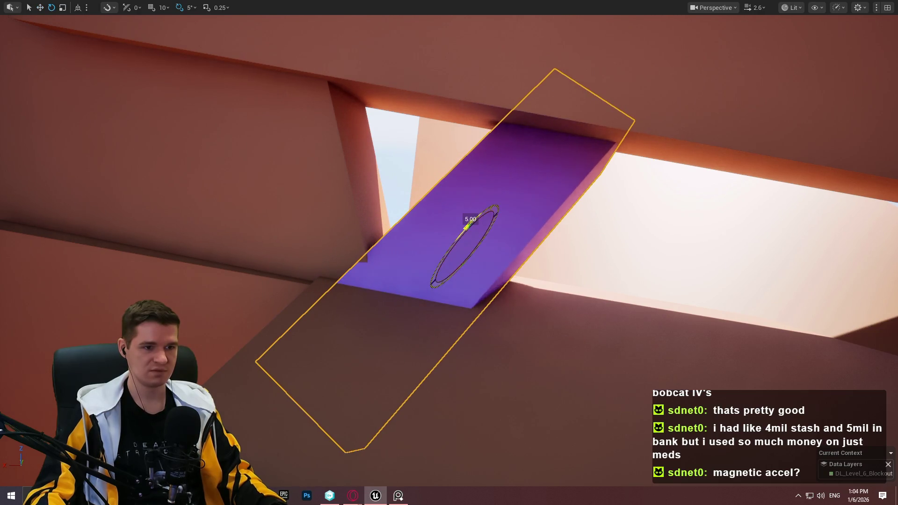
Move the purple ramp under the overhang and stretch it along its long side.
key(w)
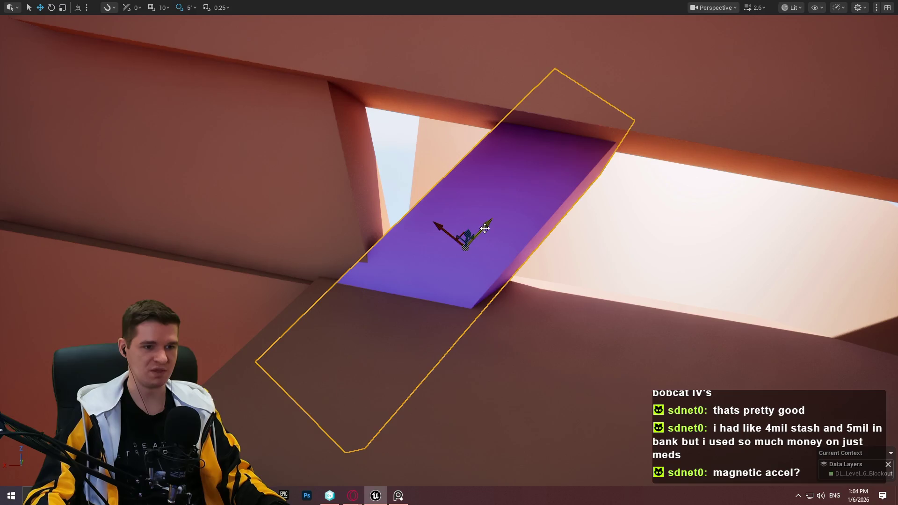
drag(441, 228, 470, 243)
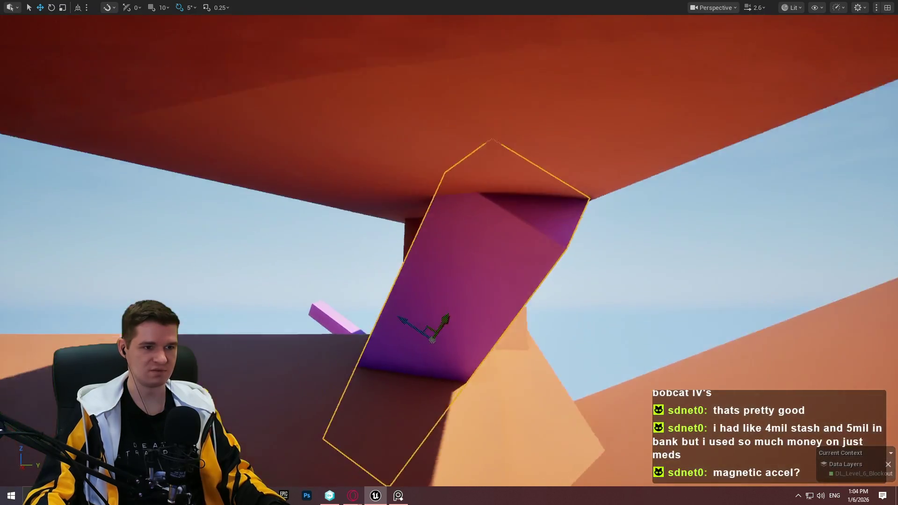
key(r)
mouse_move(391, 323)
mouse_down()
mouse_move(421, 250)
mouse_move(419, 265)
mouse_move(488, 187)
mouse_up()
mouse_move(492, 255)
mouse_down()
mouse_move(478, 262)
mouse_move(477, 196)
mouse_move(477, 272)
mouse_move(468, 253)
mouse_move(449, 262)
mouse_move(482, 258)
mouse_up()
key(r)
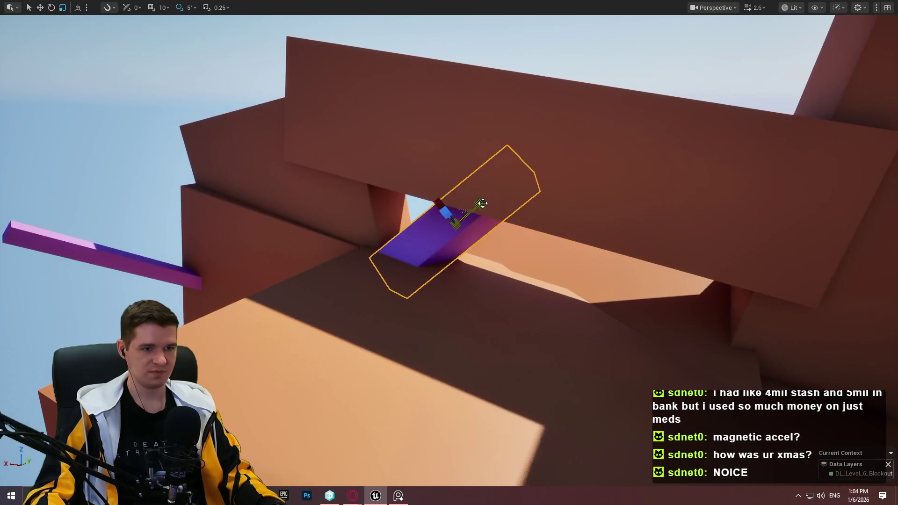
mouse_move(484, 202)
mouse_down()
mouse_move(582, 177)
mouse_move(524, 206)
mouse_move(542, 192)
mouse_up()
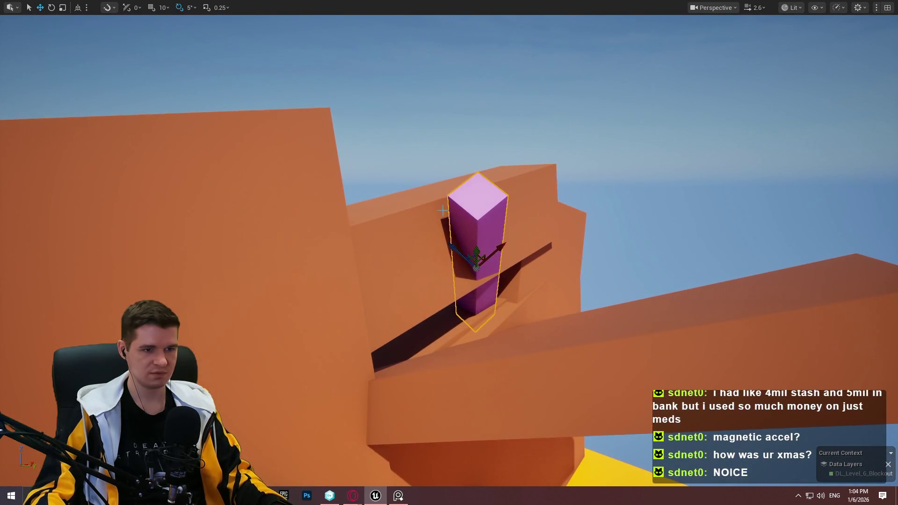
Raise the orange block above the ramp and shift it sideways along Y.
click(443, 191)
drag(442, 192, 426, 89)
key(r)
key(w)
mouse_move(462, 168)
mouse_down()
mouse_move(632, 174)
mouse_move(603, 168)
mouse_up()
scroll(596, 167, down, 5)
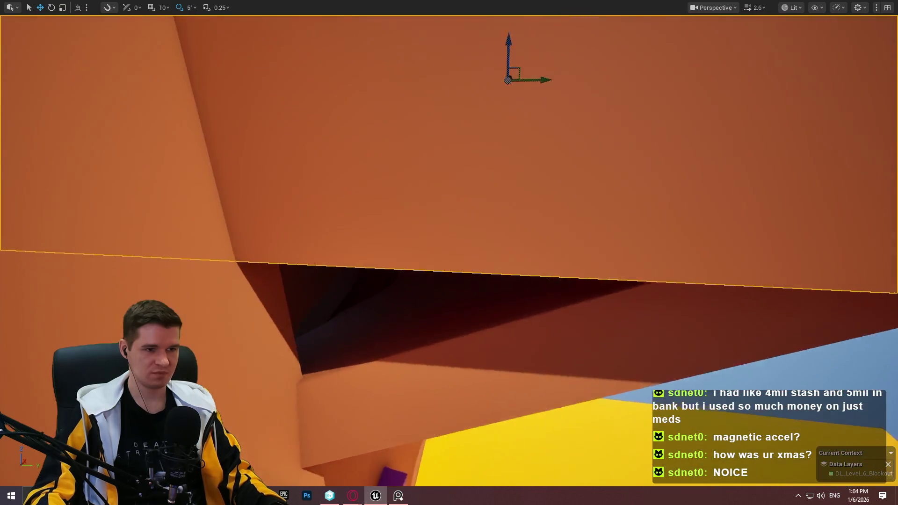
scroll(622, 145, up, 5)
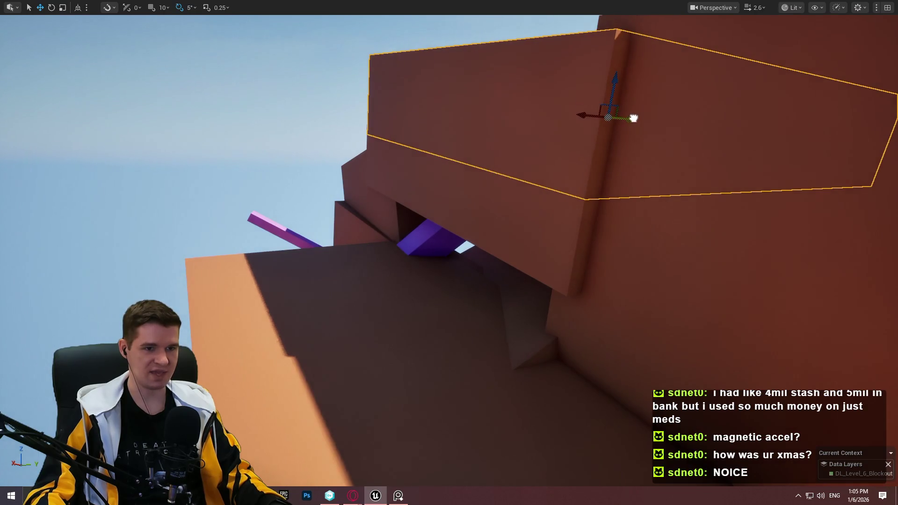
drag(632, 117, 634, 119)
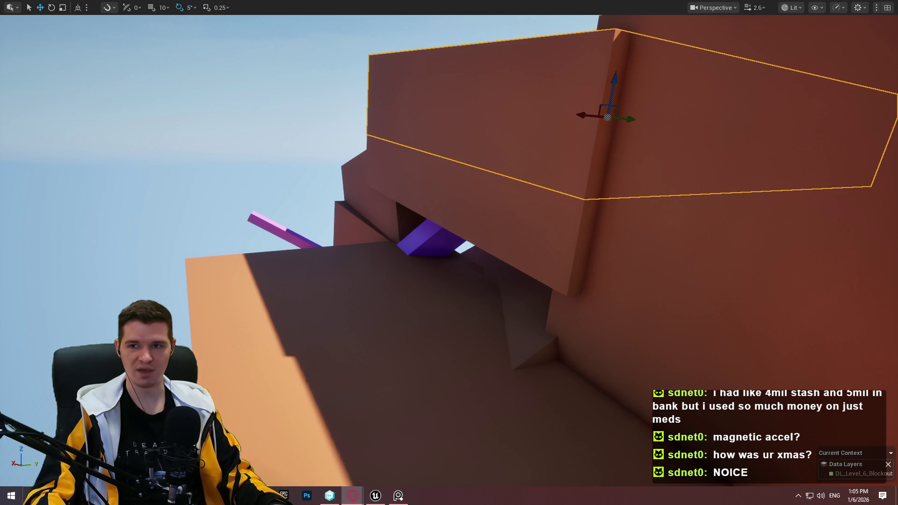
click(353, 495)
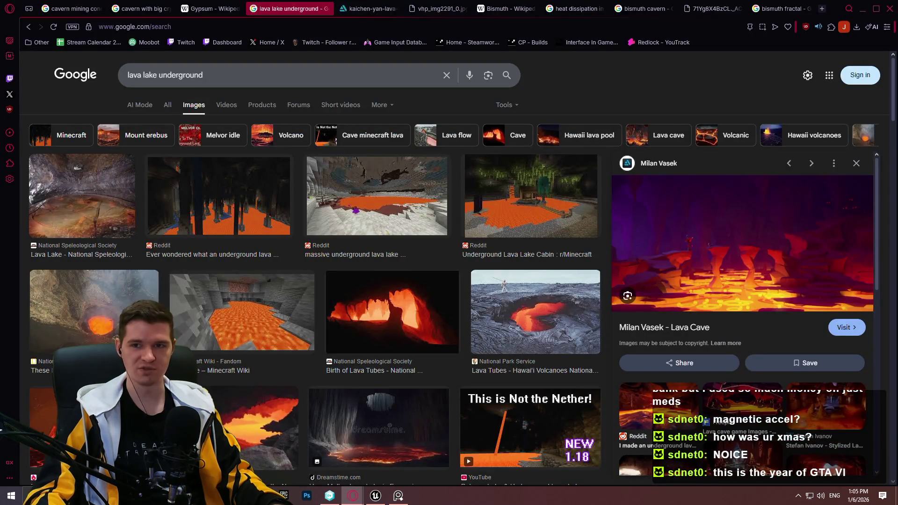
key(ctrl+n)
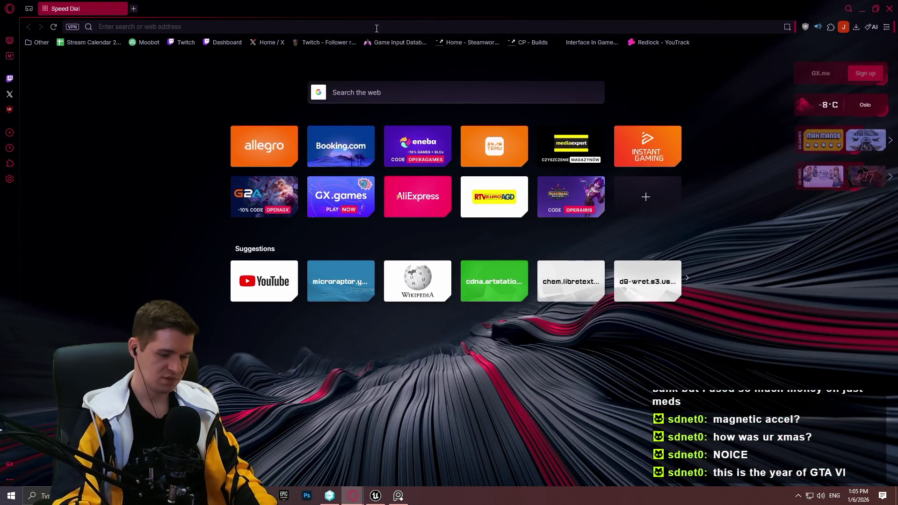
text(pu)
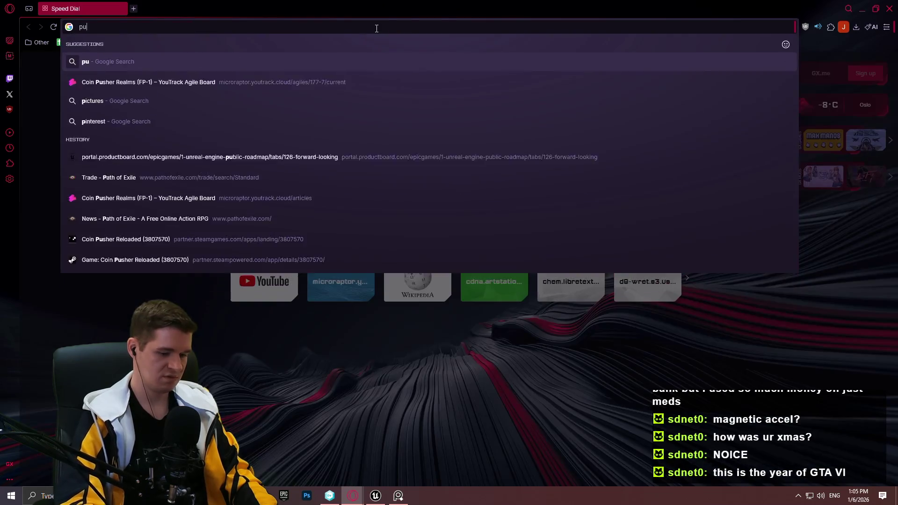
text(tty cave)
key(Return)
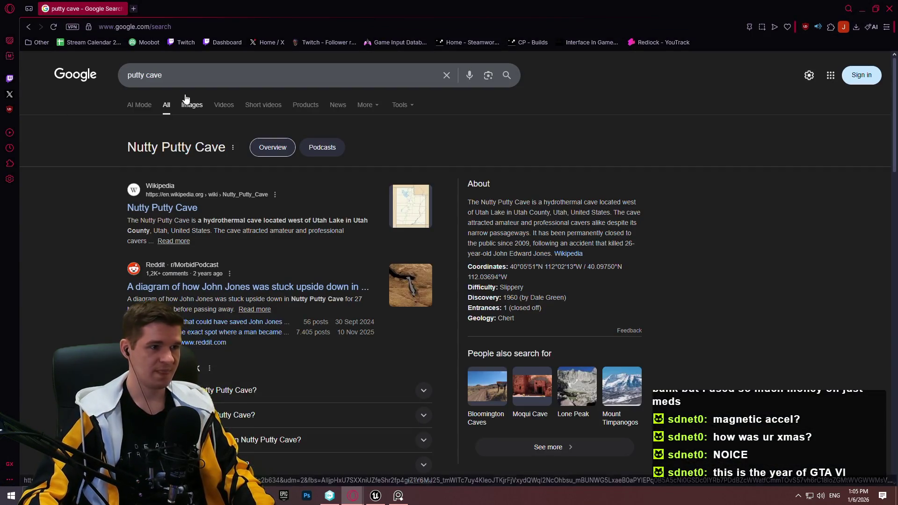
click(194, 108)
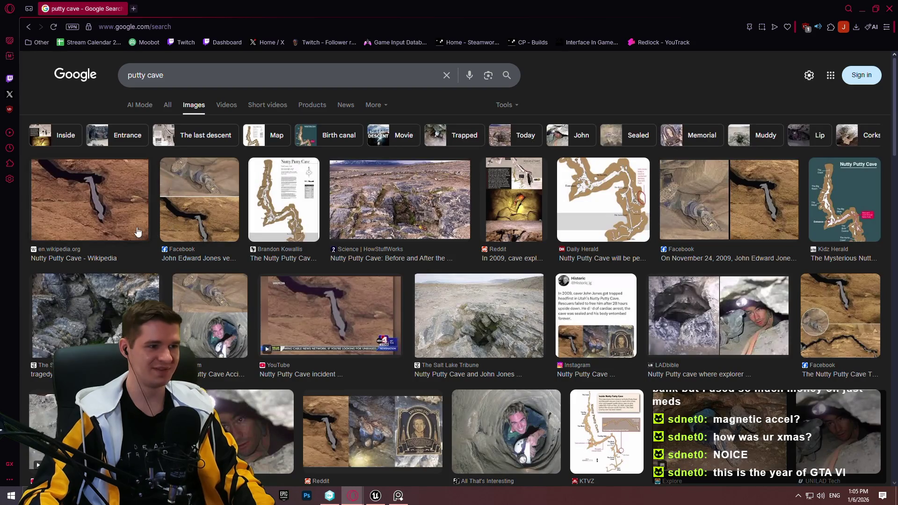
click(139, 232)
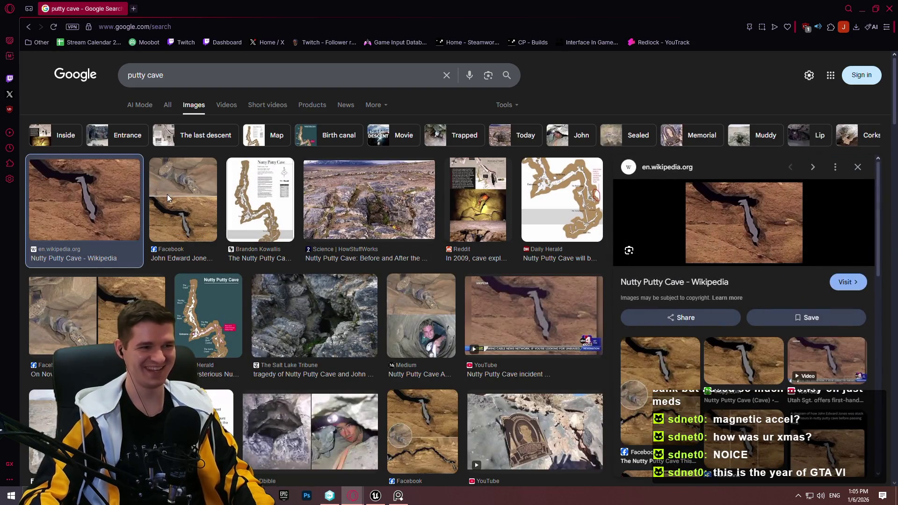
click(169, 200)
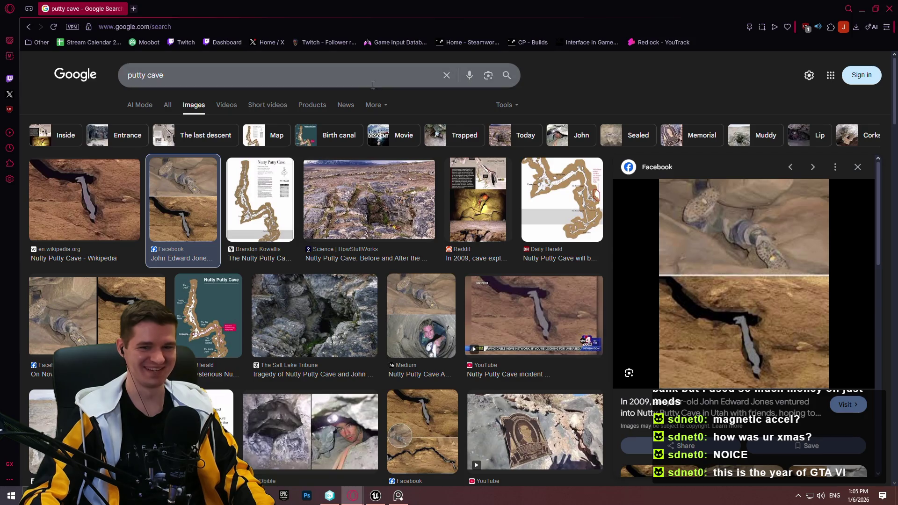
key(slash)
text(crou)
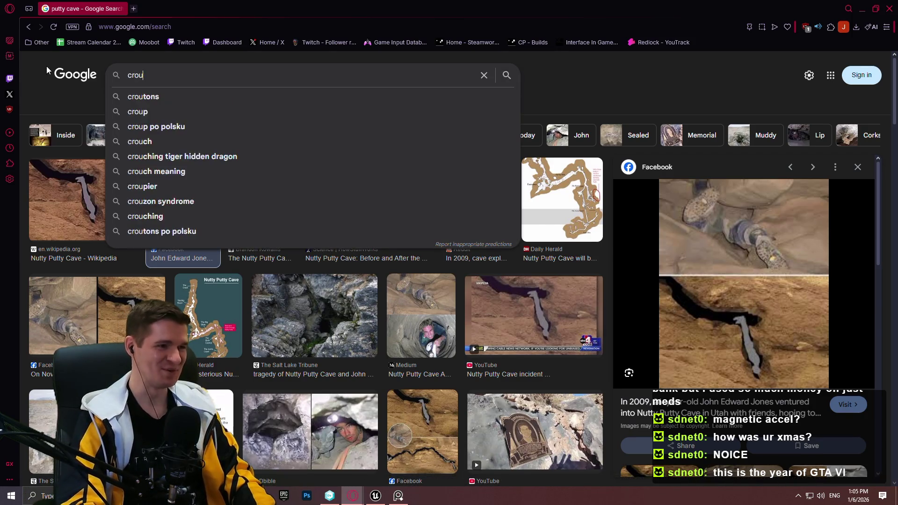
text(ch cave)
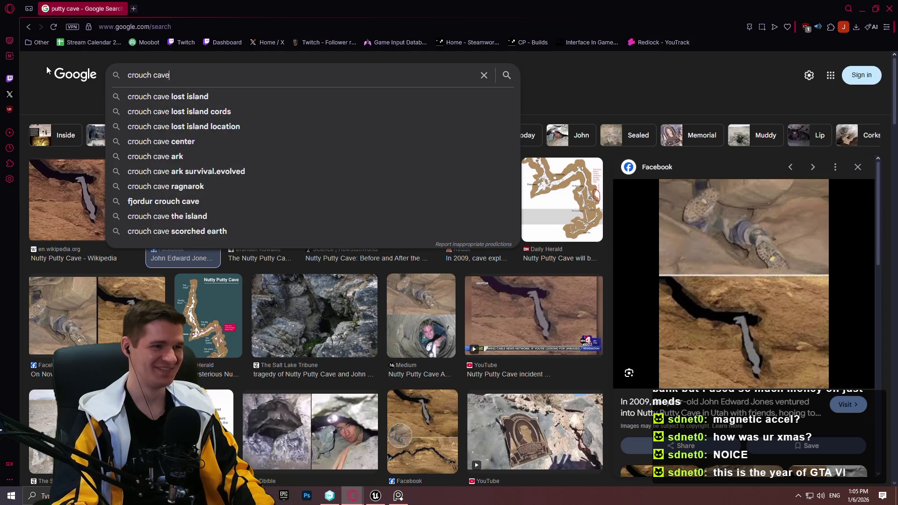
key(Return)
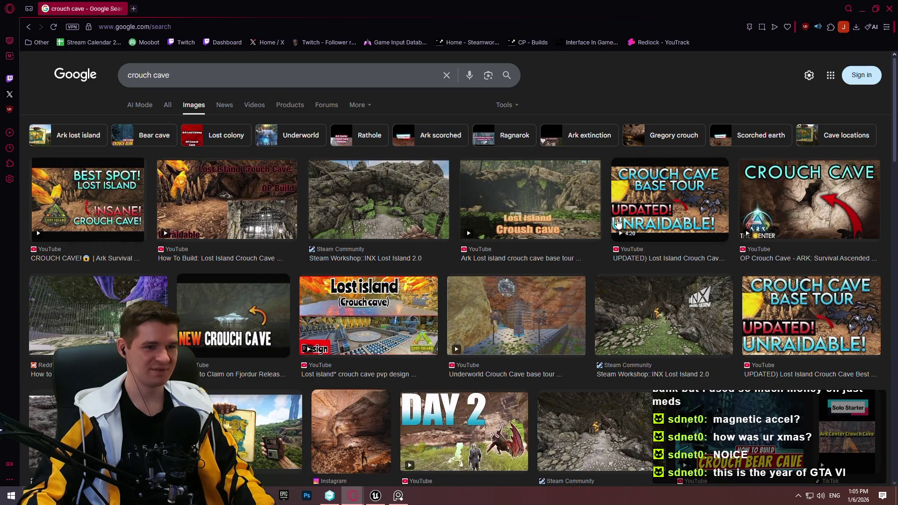
scroll(592, 369, down, 3)
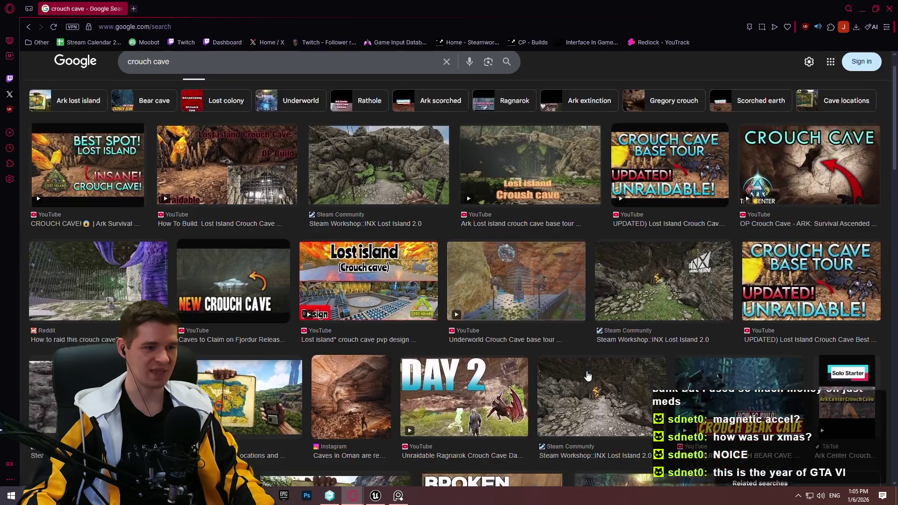
click(889, 8)
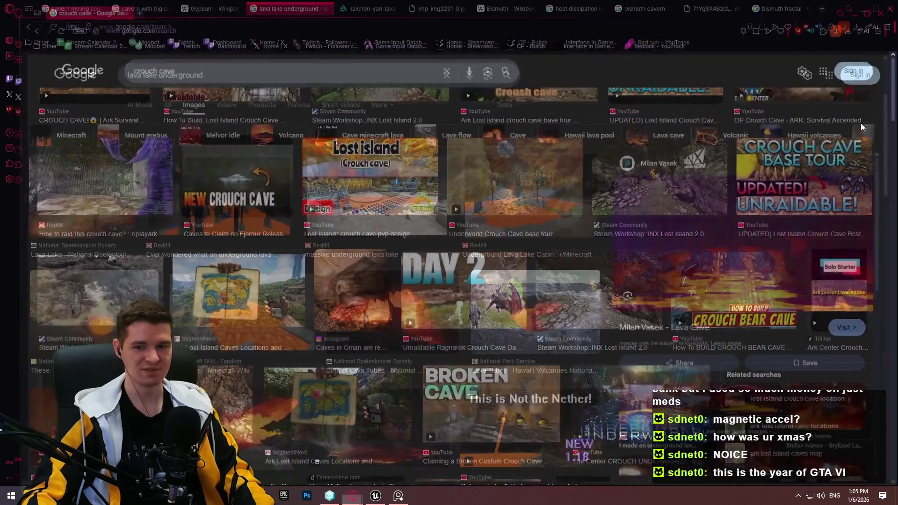
click(381, 499)
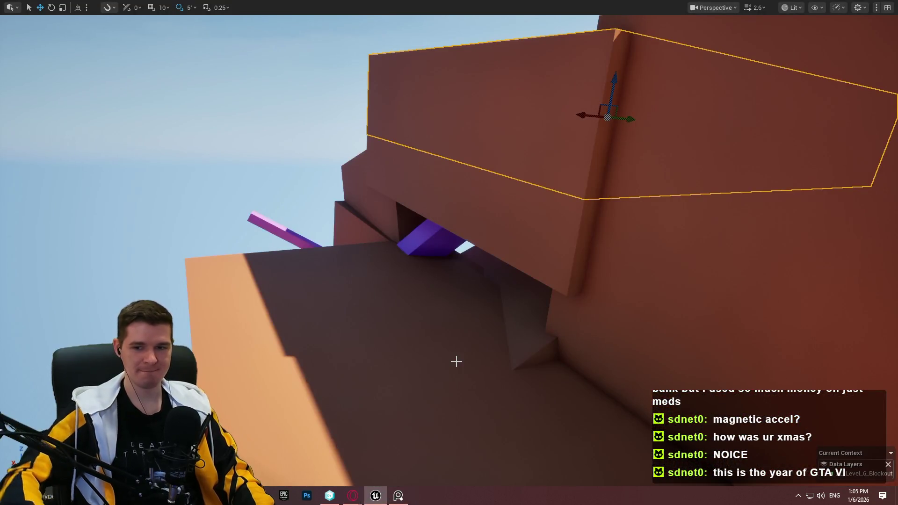
Duplicate the purple ramp under the overhang, then tilt the copy steeper and shrink it.
mouse_move(478, 201)
mouse_down()
mouse_move(421, 160)
mouse_move(482, 171)
mouse_move(475, 126)
mouse_up()
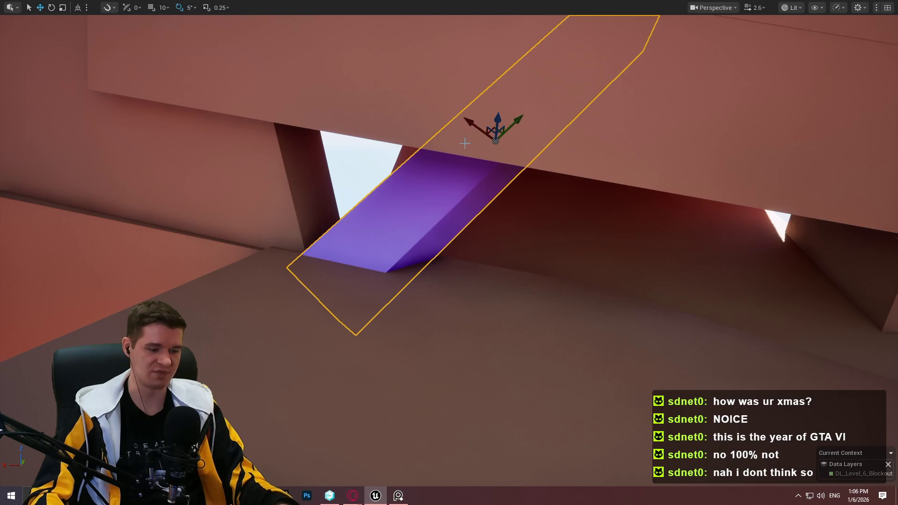
alt+drag(473, 124, 641, 224)
key(e)
mouse_move(599, 260)
mouse_down()
mouse_move(581, 257)
mouse_move(593, 288)
mouse_up()
key(r)
drag(648, 252, 631, 270)
Position the copy against the orange tower, sinking it until its lower end meets the floor.
key(w)
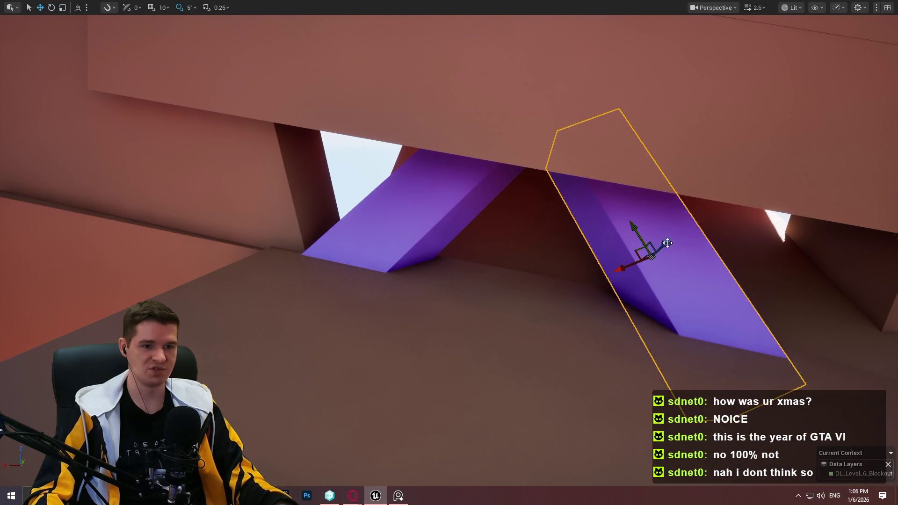
drag(666, 241, 733, 235)
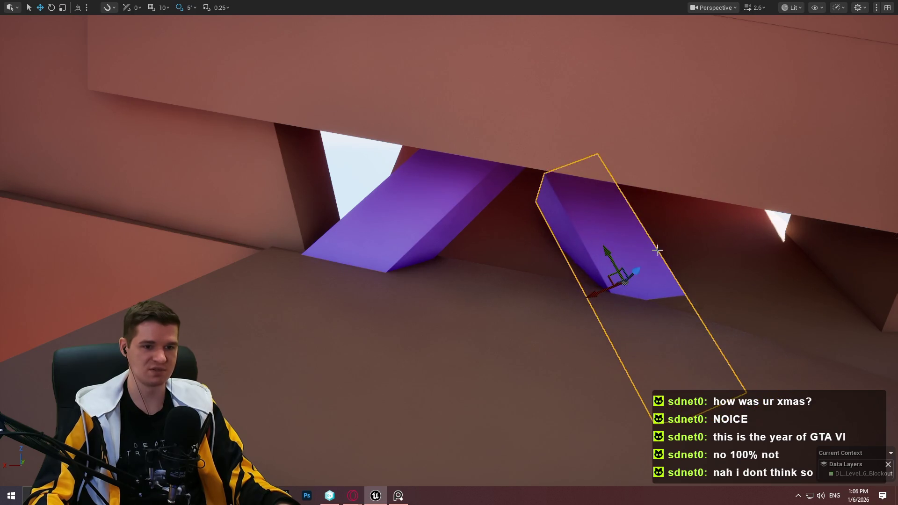
mouse_move(650, 262)
mouse_down()
mouse_move(711, 239)
mouse_move(783, 244)
mouse_move(716, 244)
mouse_move(620, 276)
mouse_move(619, 244)
mouse_move(638, 254)
mouse_move(647, 243)
mouse_move(688, 154)
mouse_move(683, 135)
mouse_move(682, 197)
mouse_up()
key(r)
key(w)
mouse_move(475, 276)
mouse_down()
mouse_move(476, 287)
mouse_move(519, 240)
mouse_up()
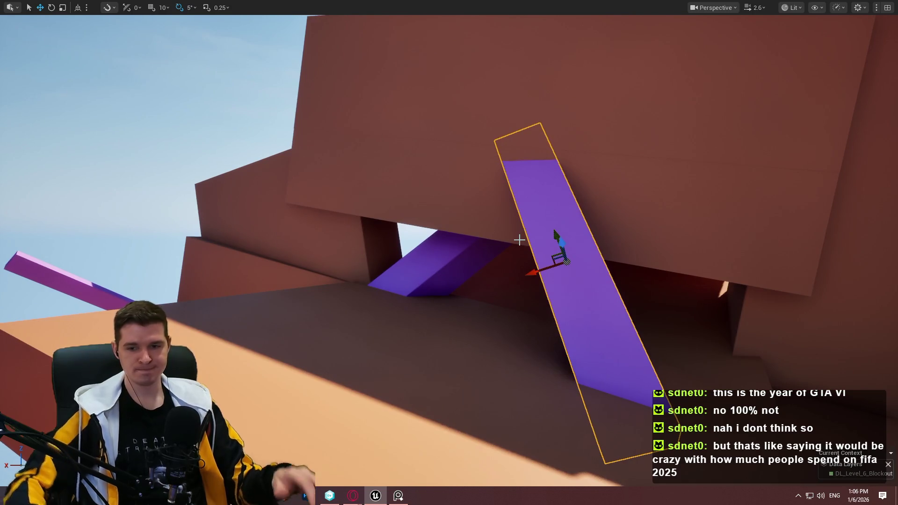
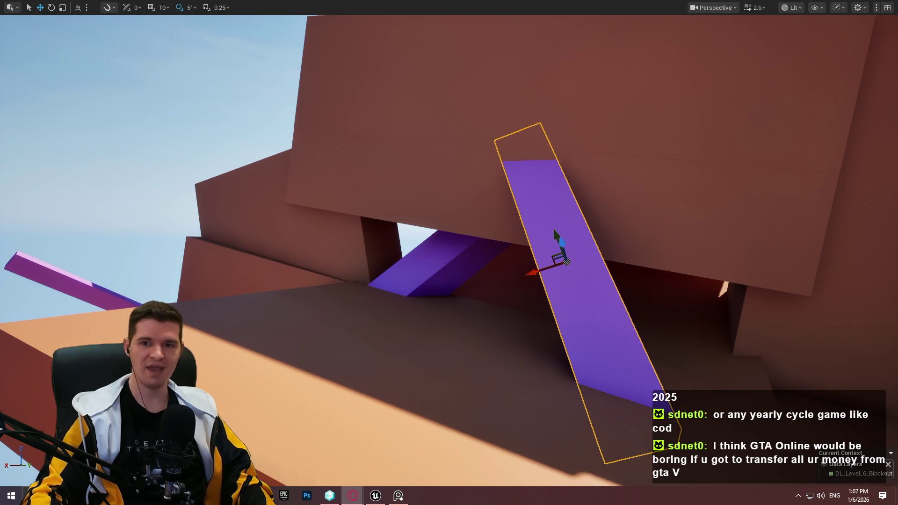
Tilt the overhanging orange block by -10 degrees, undoing one stray rotation.
mouse_move(720, 229)
mouse_down()
mouse_move(665, 243)
mouse_move(678, 262)
mouse_move(692, 253)
mouse_up()
mouse_move(508, 181)
mouse_down()
mouse_move(486, 182)
mouse_move(507, 180)
mouse_up()
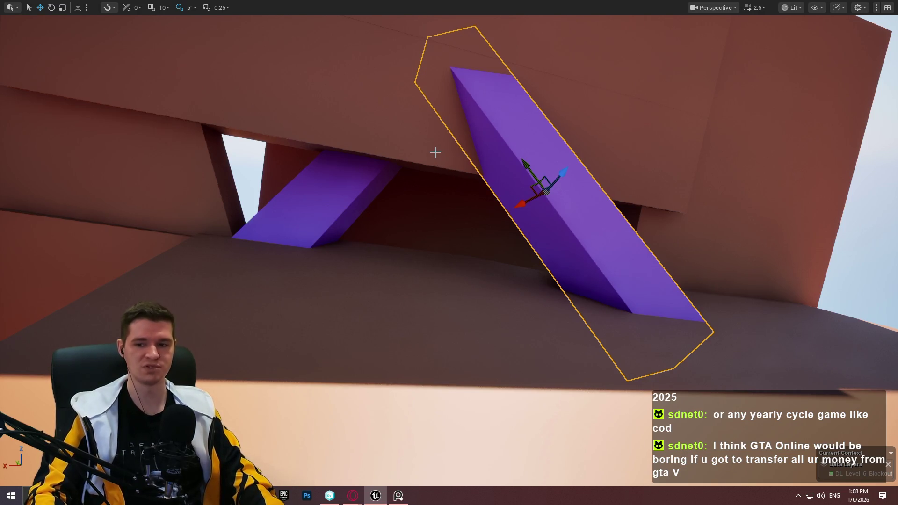
mouse_move(444, 155)
mouse_down()
mouse_move(421, 131)
mouse_move(531, 140)
mouse_up()
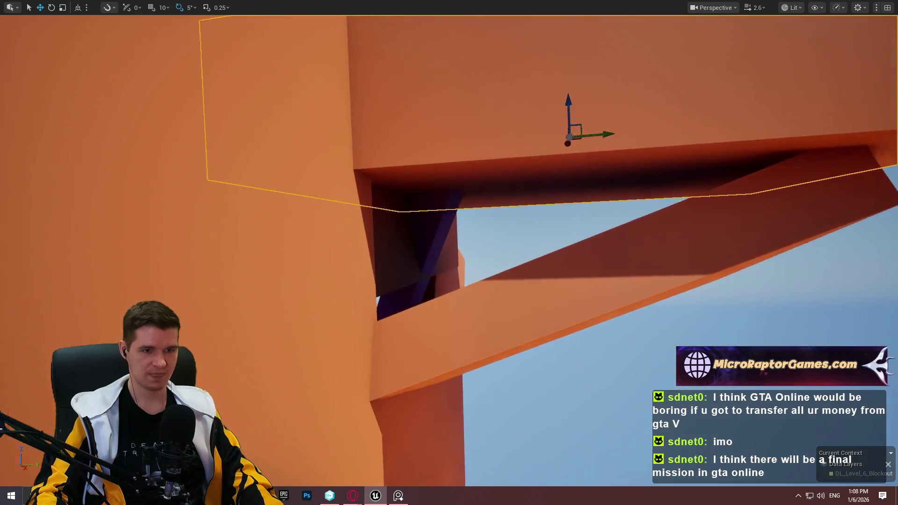
key(e)
drag(552, 139, 579, 141)
key(ctrl+z)
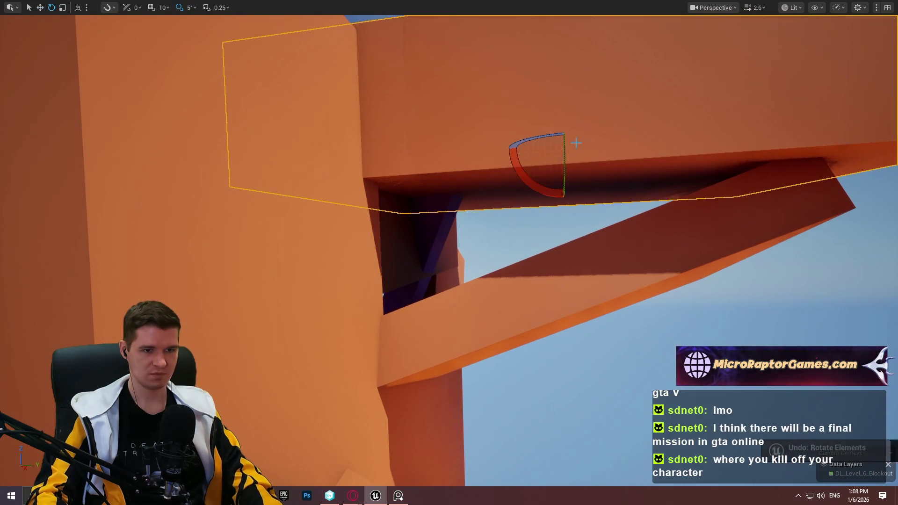
drag(560, 94, 555, 96)
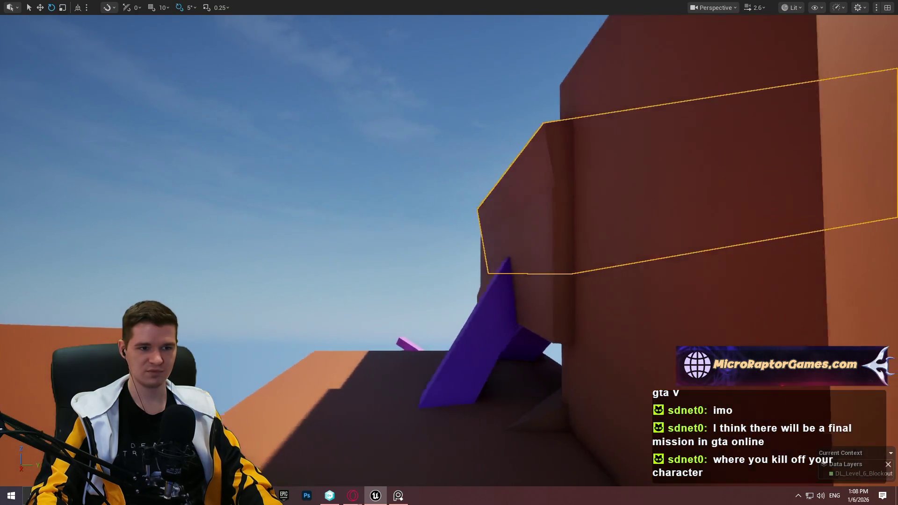
Scale the overhead beam along its height, then select the large block on the right.
key(r)
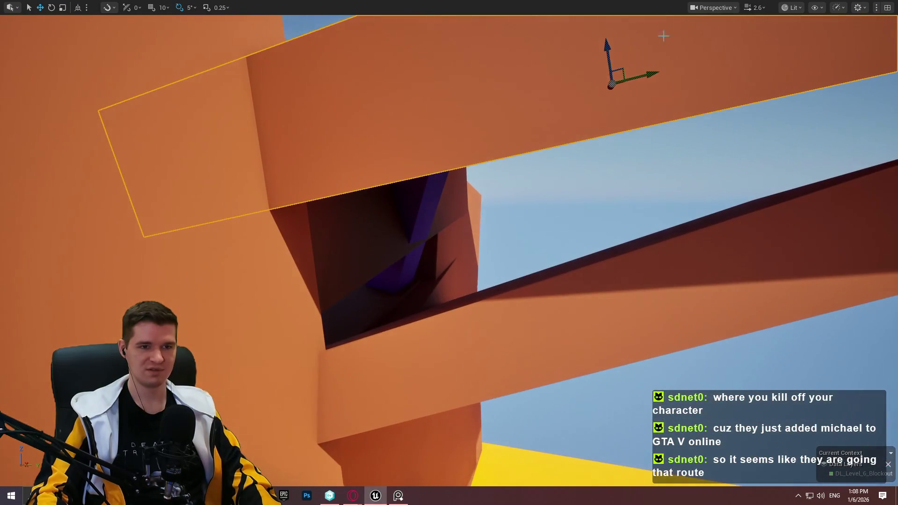
drag(607, 49, 611, 71)
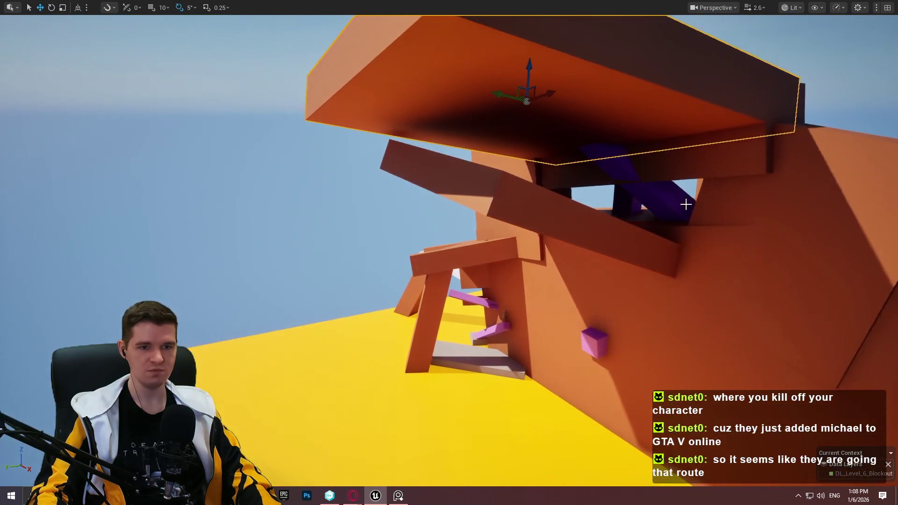
click(787, 207)
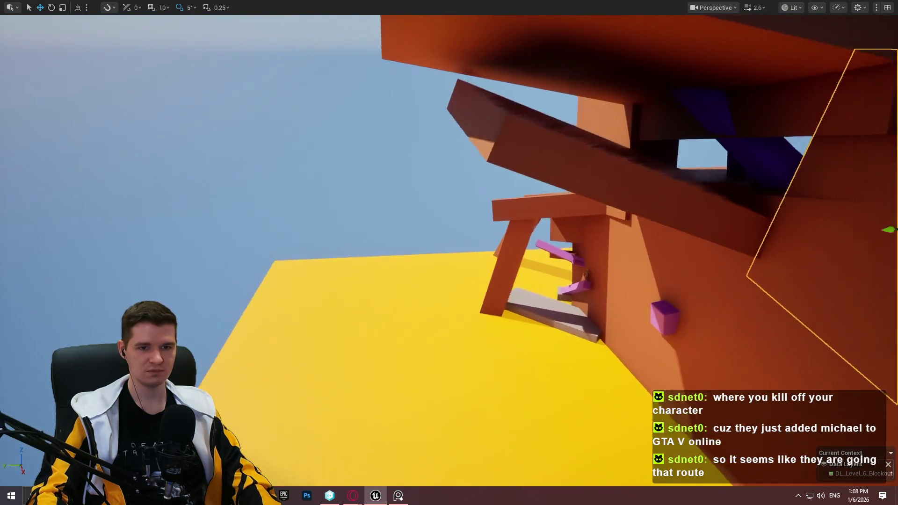
Move the block out to the left of the column and nudge it slightly sideways.
key(f)
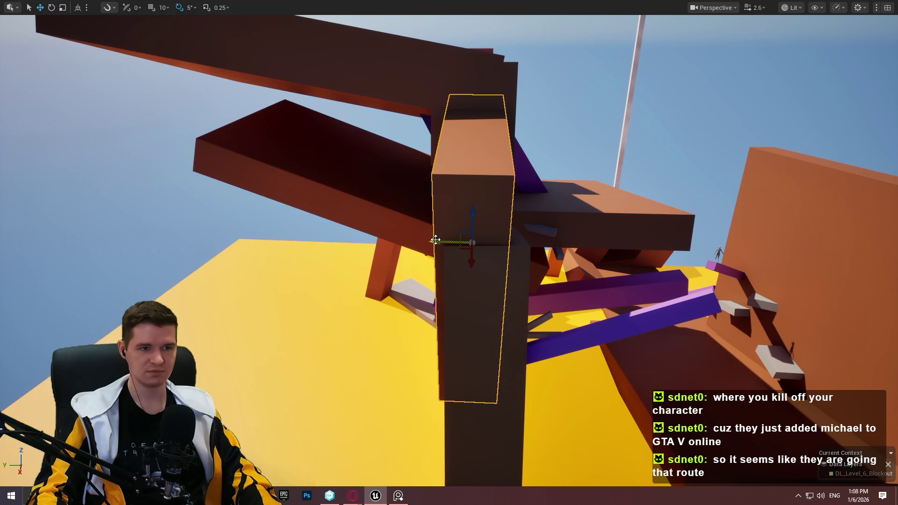
mouse_move(473, 243)
mouse_down()
mouse_move(201, 229)
mouse_move(251, 228)
mouse_move(164, 236)
mouse_up()
key(r)
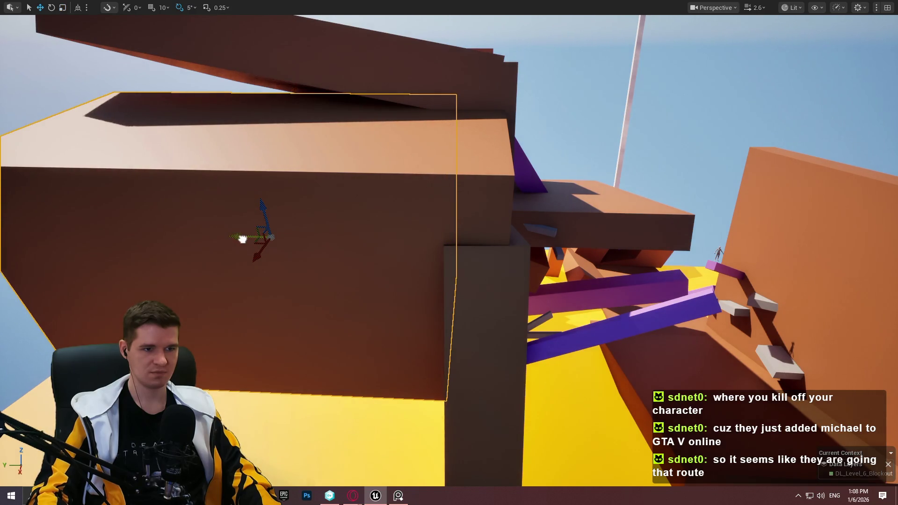
drag(243, 240, 247, 239)
key(w)
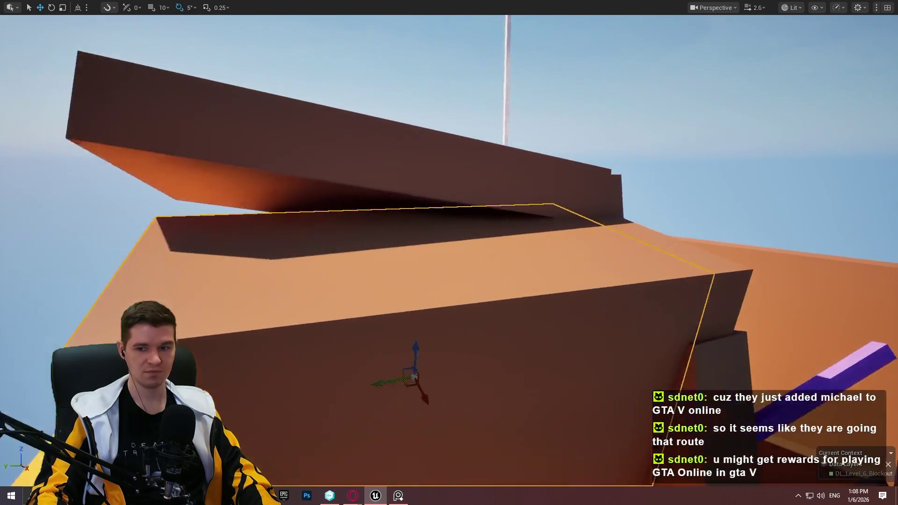
key(s)
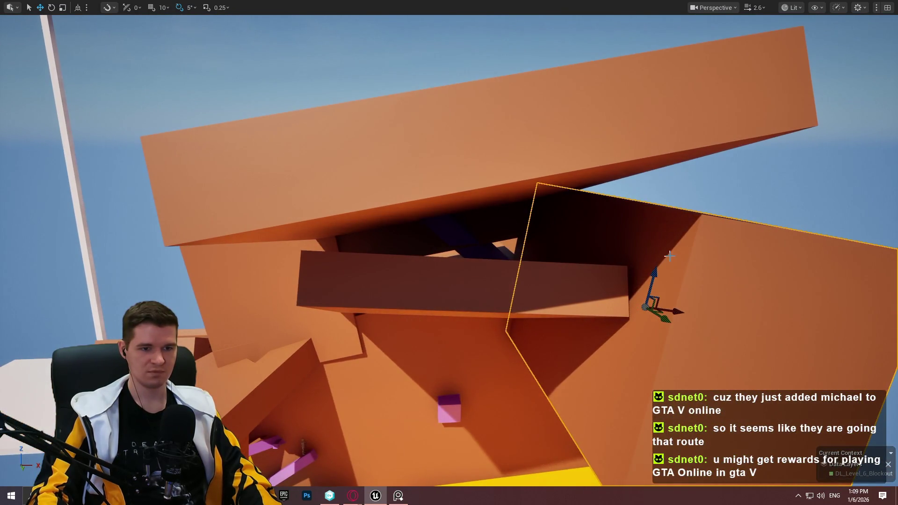
key(q)
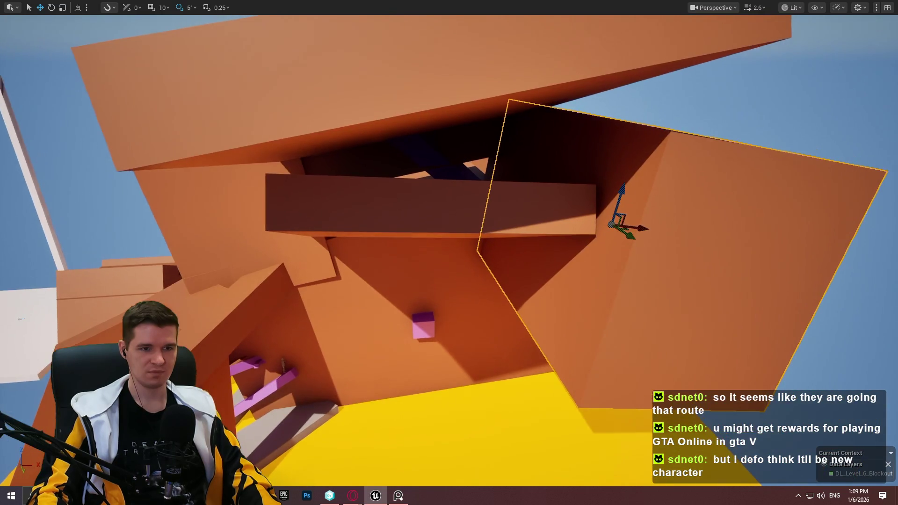
Tilt the block by 10 degrees.
key(e)
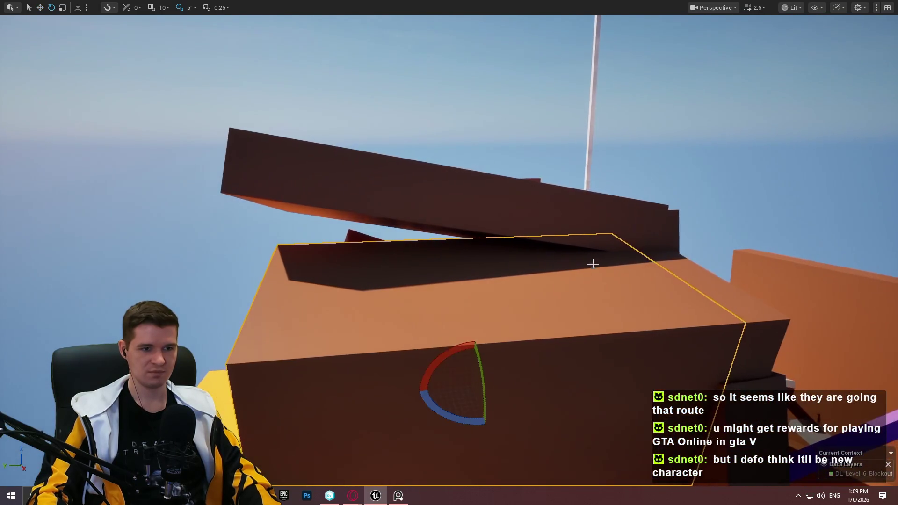
mouse_move(435, 358)
mouse_down()
mouse_move(446, 377)
mouse_move(484, 327)
mouse_move(483, 318)
mouse_move(474, 321)
mouse_up()
scroll(480, 354, down, 5)
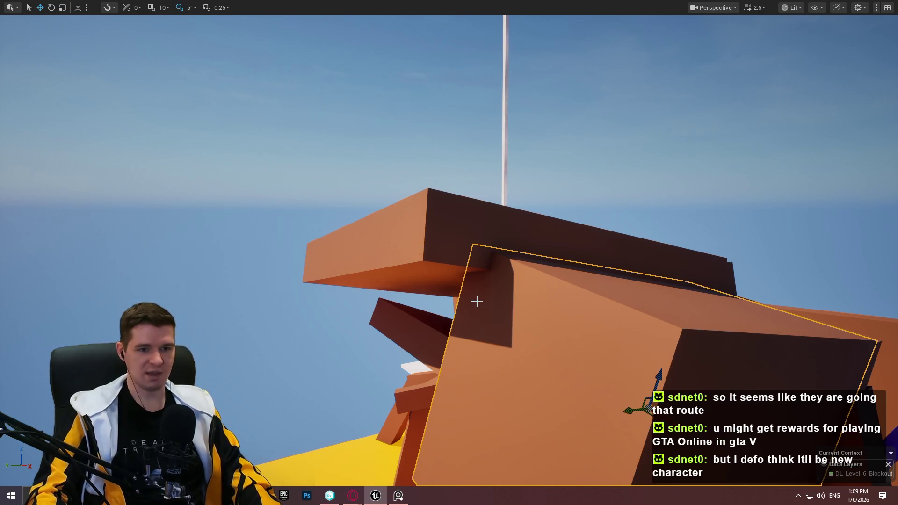
key(f)
mouse_move(459, 284)
mouse_down()
mouse_move(524, 262)
mouse_move(506, 258)
mouse_move(477, 255)
mouse_move(643, 313)
mouse_move(511, 307)
mouse_up()
Make the block taller and narrower, then raise it above the pink cube.
drag(478, 274, 478, 259)
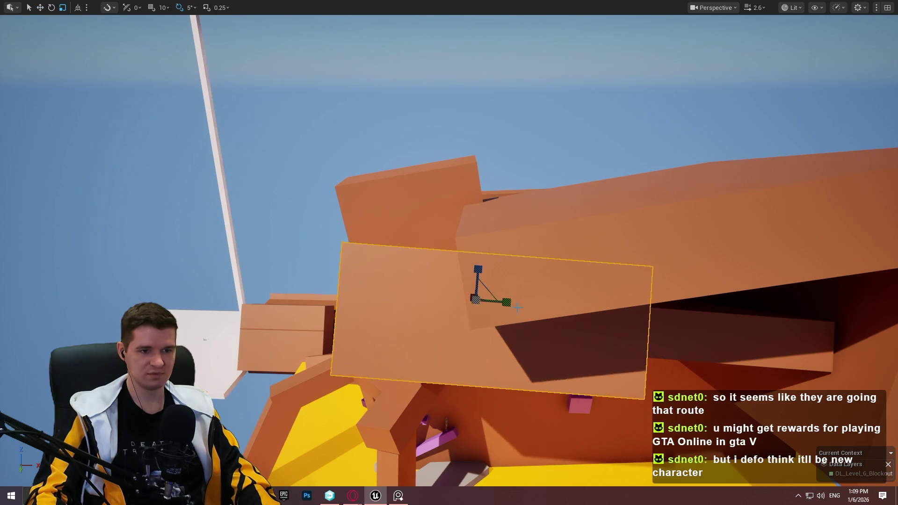
mouse_move(506, 303)
mouse_down()
mouse_move(472, 302)
mouse_move(419, 281)
mouse_up()
key(w)
mouse_move(317, 296)
mouse_down()
mouse_move(303, 253)
mouse_move(305, 273)
mouse_move(346, 278)
mouse_move(294, 287)
mouse_move(345, 283)
mouse_up()
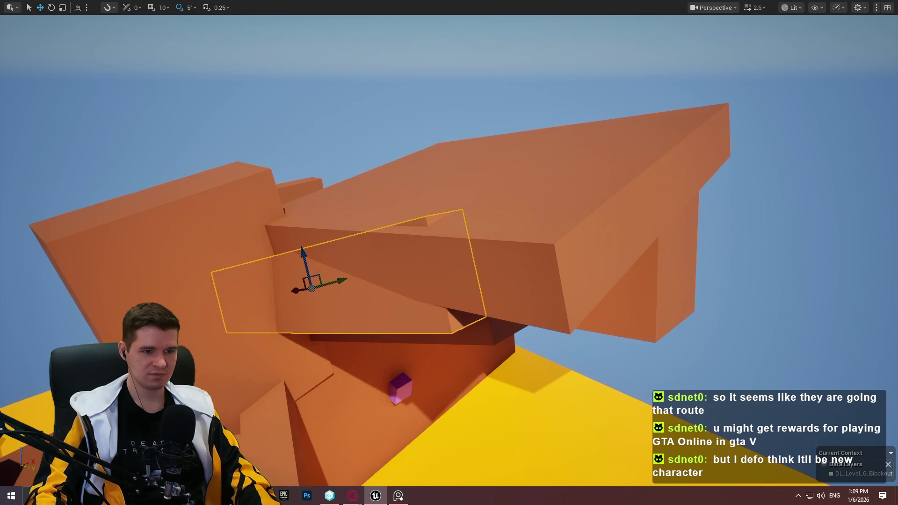
Shorten the block along its length and bring up the viewport actions menu.
key(f)
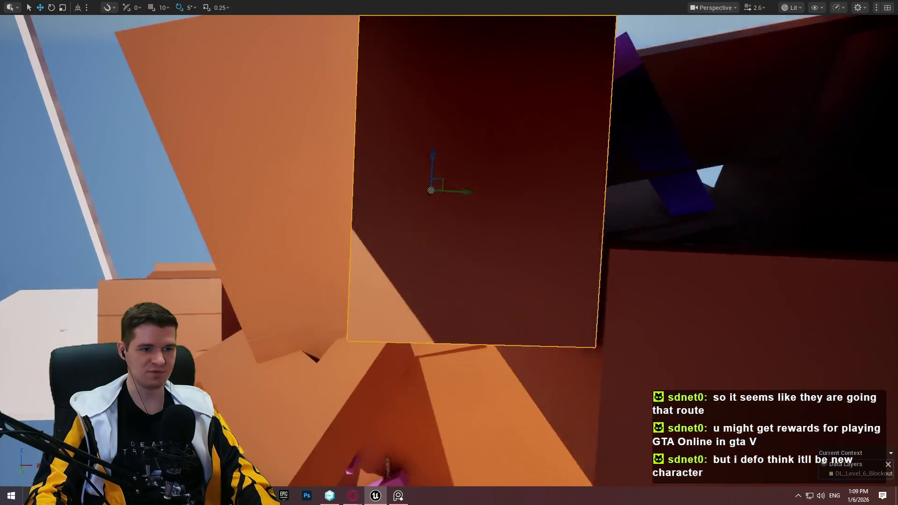
scroll(404, 300, down, 5)
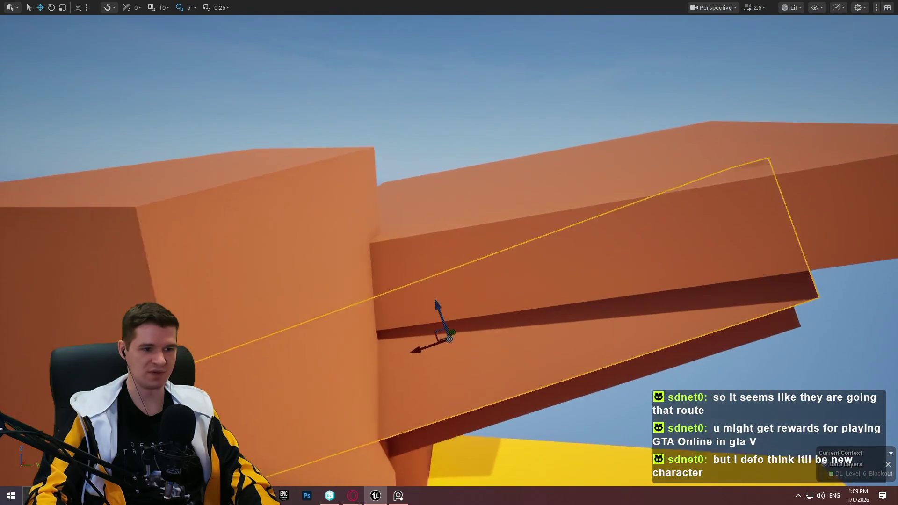
key(r)
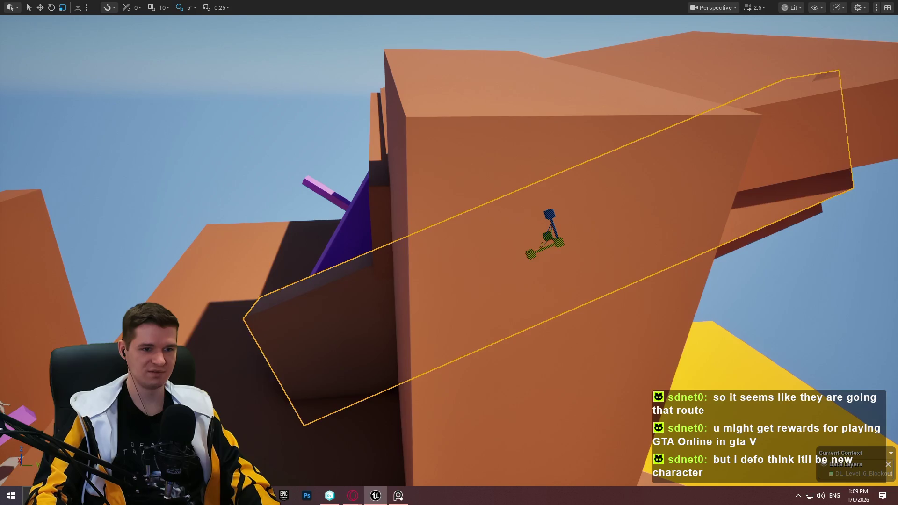
drag(530, 255, 543, 242)
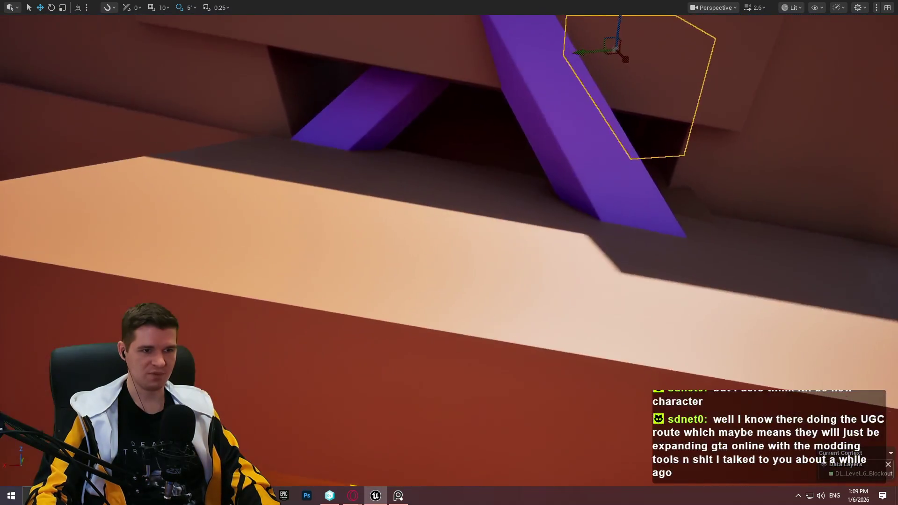
right_click(444, 412)
click(481, 477)
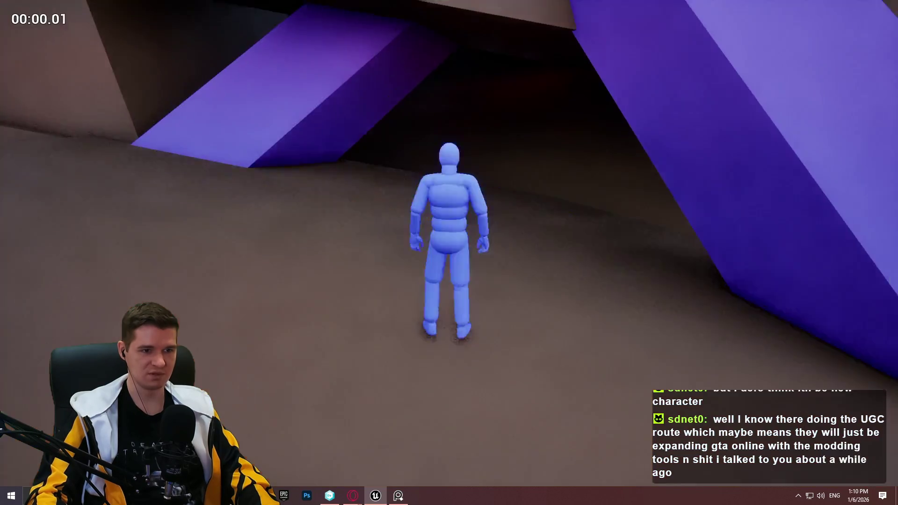
key(w)
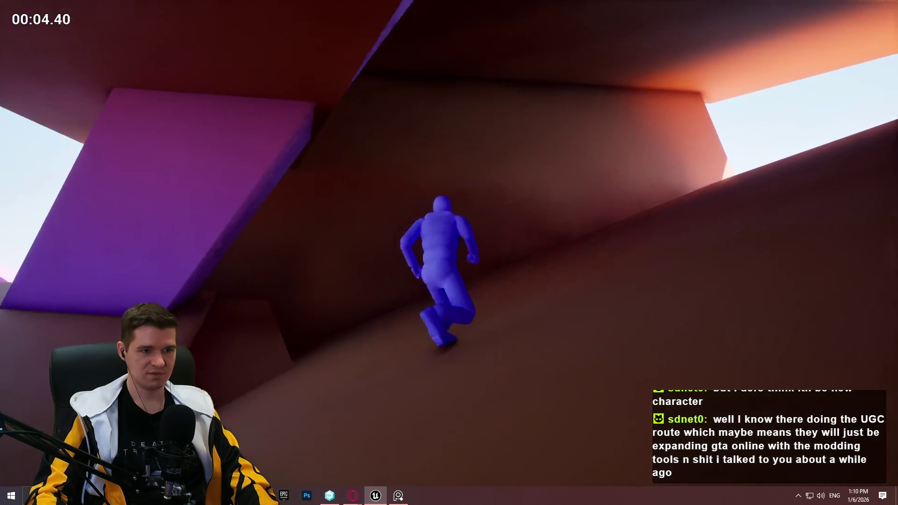
key(a)
key(w)
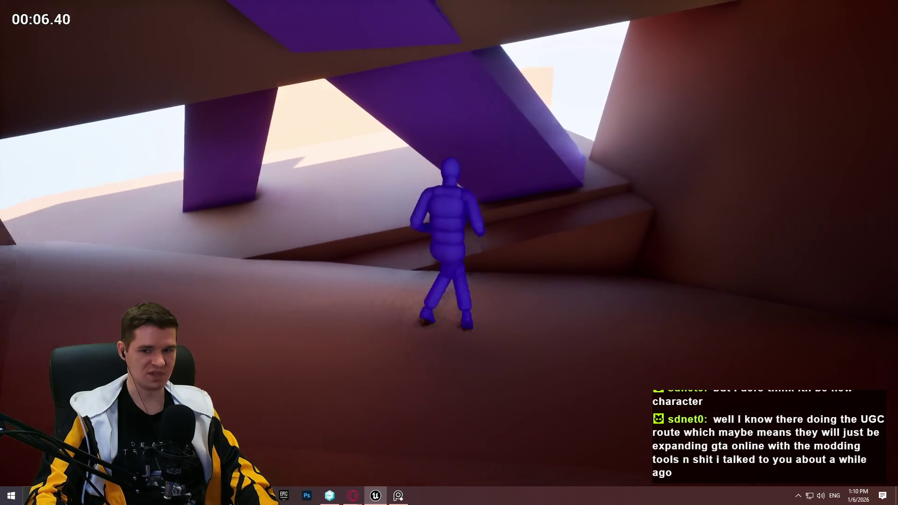
key(w)
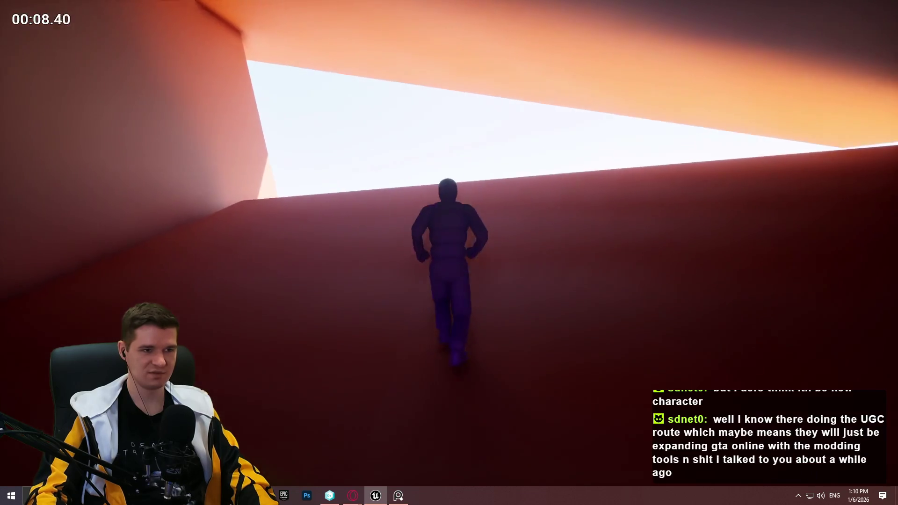
key(w)
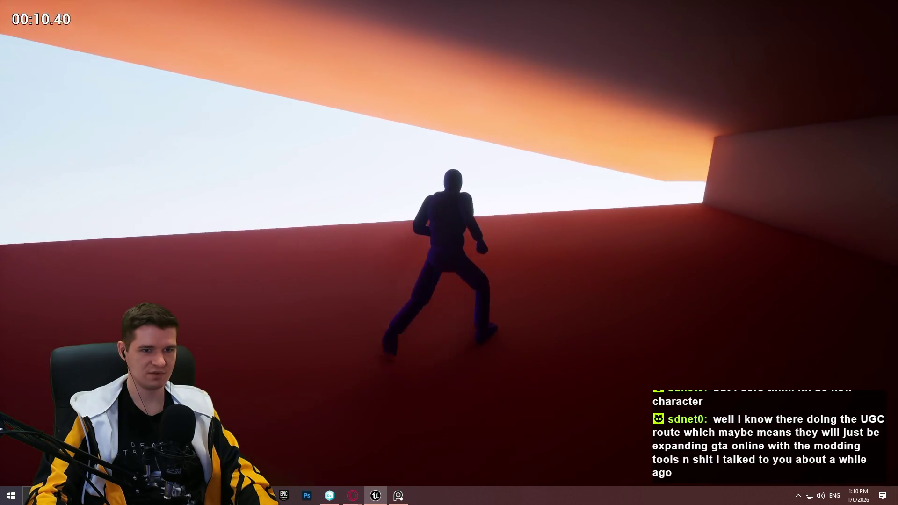
key(w)
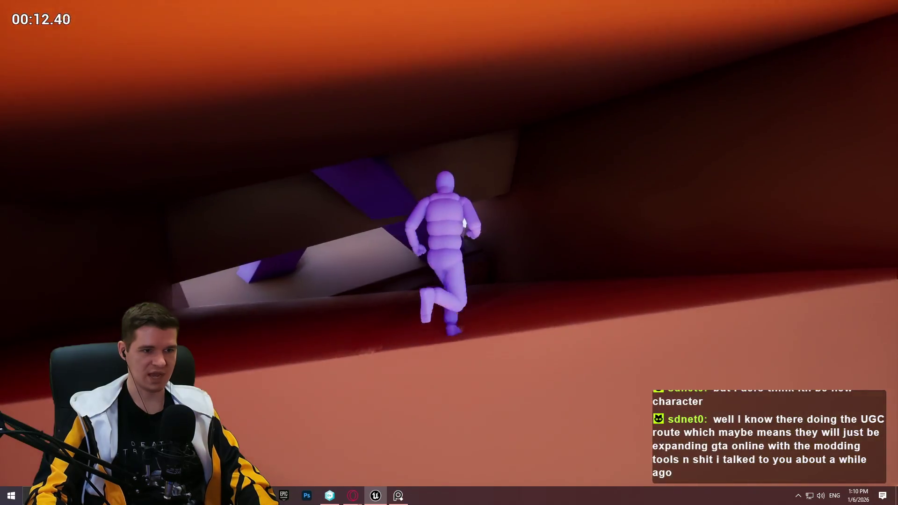
key(Escape)
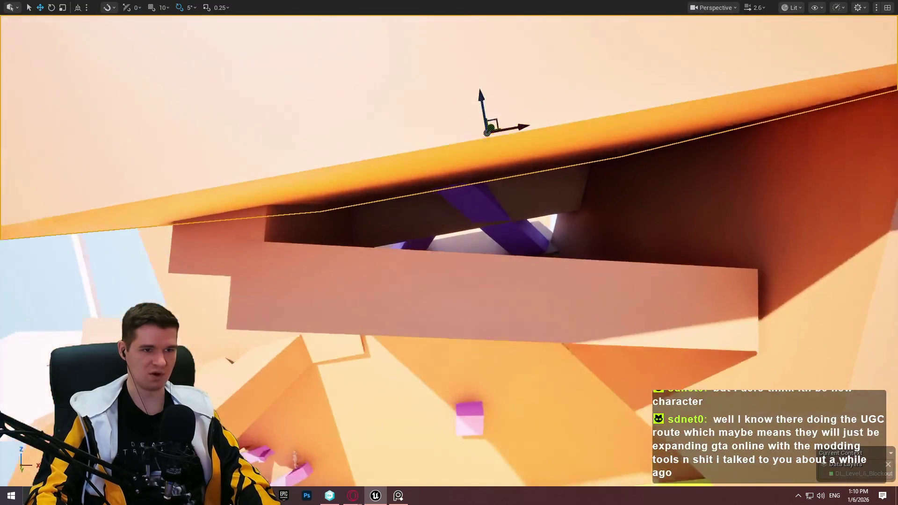
mouse_move(486, 131)
mouse_down()
mouse_move(443, 98)
mouse_move(408, 134)
mouse_move(435, 174)
mouse_move(411, 155)
mouse_move(428, 167)
mouse_up()
mouse_move(608, 374)
mouse_down()
mouse_move(572, 384)
mouse_move(562, 365)
mouse_move(575, 358)
mouse_up()
Slide the dark slab into the alcove under the purple beam, raise it slightly, and place a point light there.
key(f)
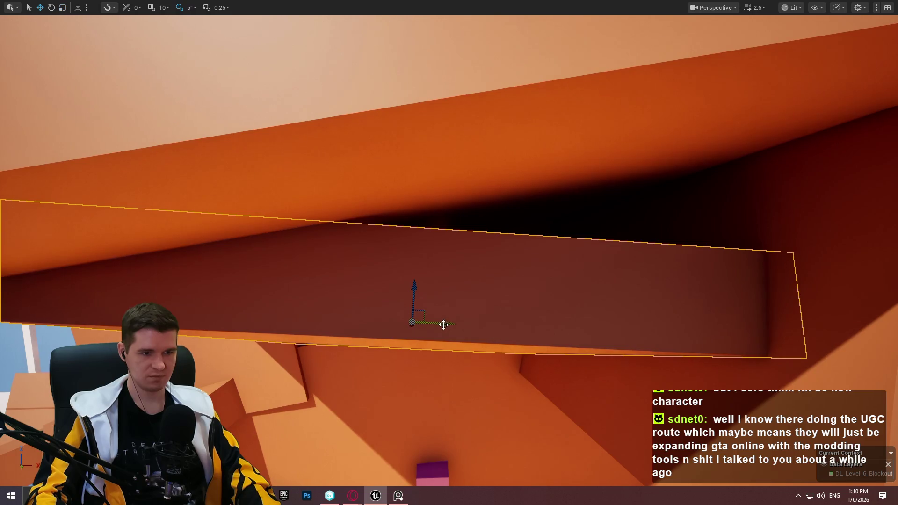
mouse_move(458, 324)
mouse_down()
mouse_move(438, 330)
mouse_move(421, 321)
mouse_move(467, 339)
mouse_up()
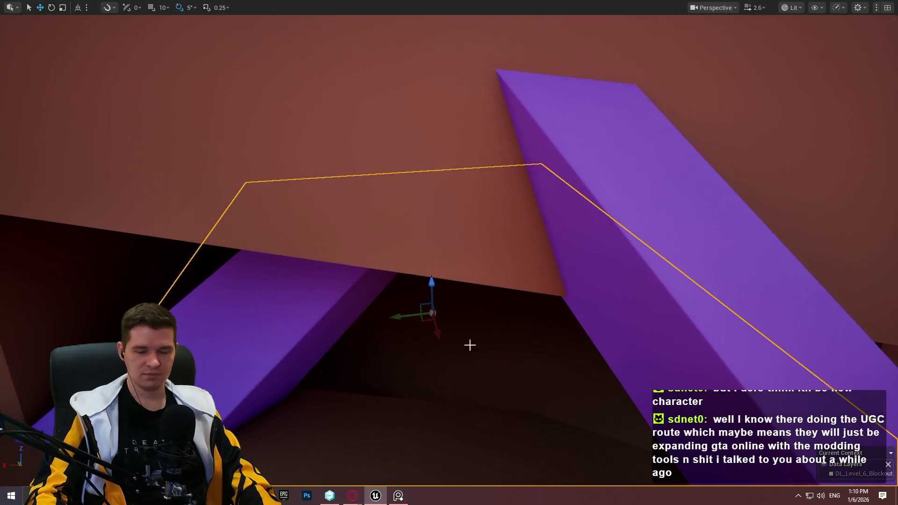
mouse_move(356, 335)
mouse_down()
mouse_move(348, 332)
mouse_move(356, 335)
mouse_up()
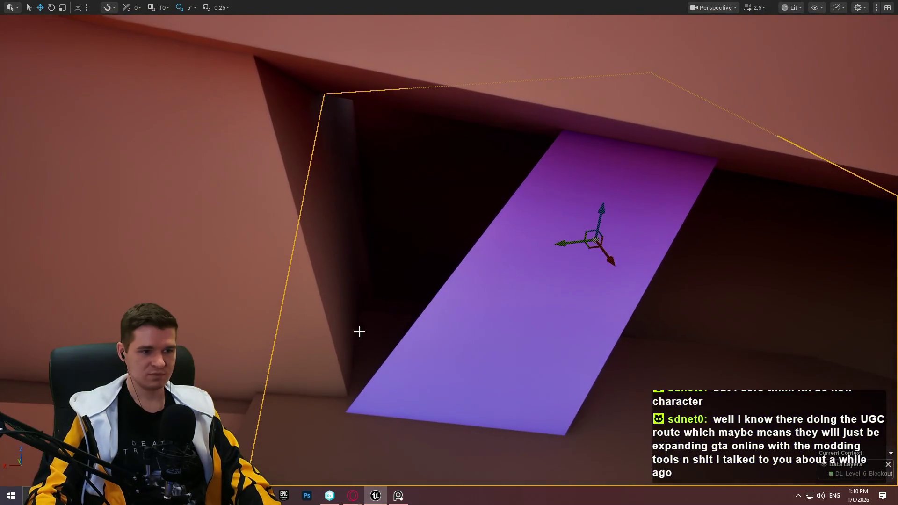
drag(633, 379, 633, 379)
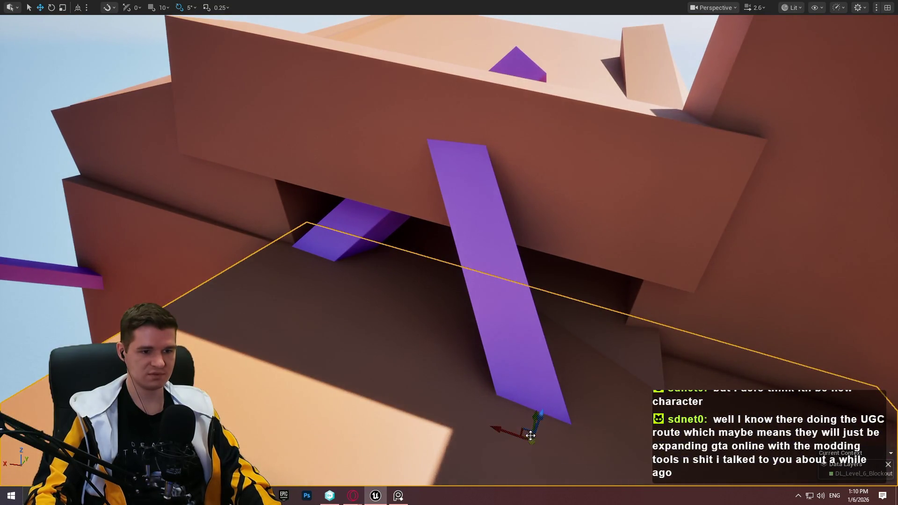
mouse_move(506, 434)
mouse_down()
mouse_move(445, 413)
mouse_move(469, 399)
mouse_move(425, 397)
mouse_up()
drag(381, 353, 163, 283)
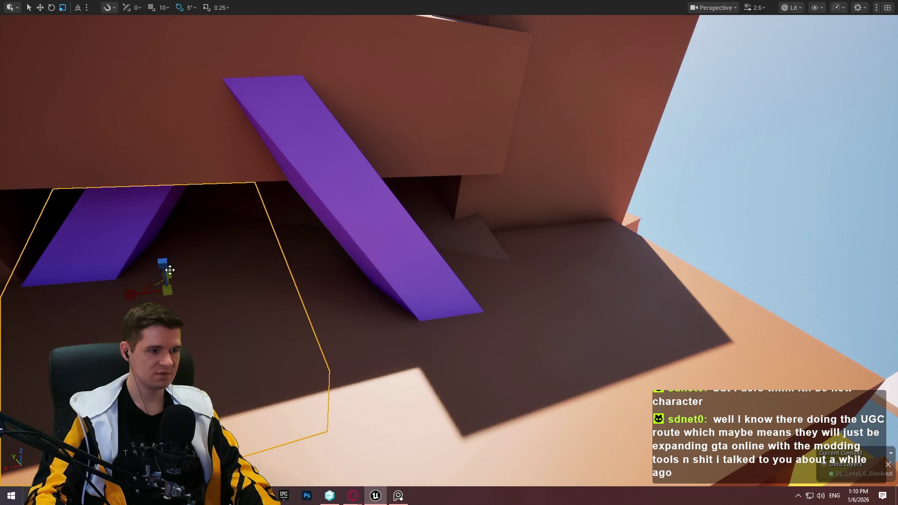
mouse_move(164, 256)
mouse_down()
mouse_move(160, 238)
mouse_move(214, 215)
mouse_up()
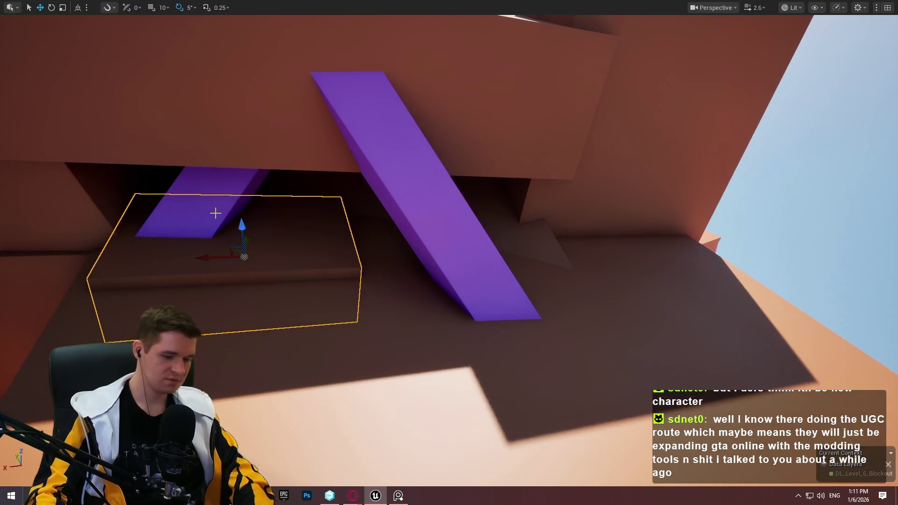
click(325, 182)
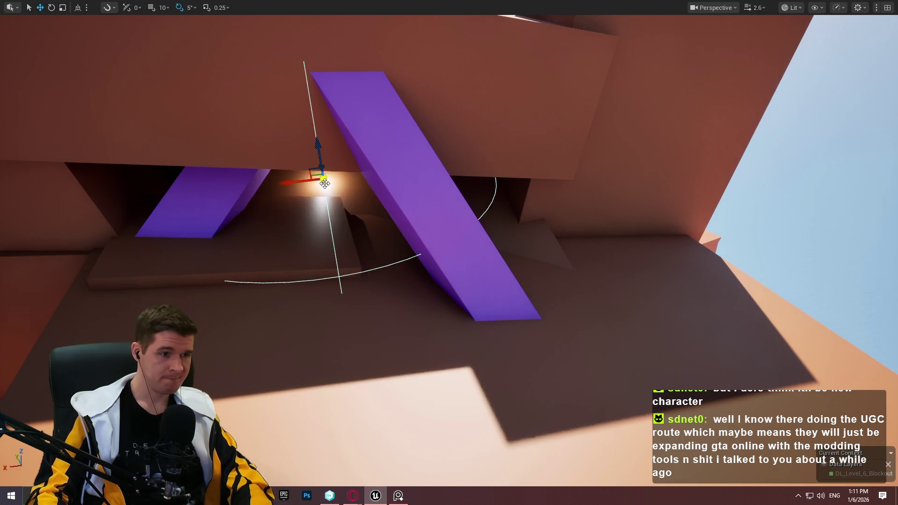
Lower the point light in the alcove and scale it up to reach across the passage.
mouse_move(305, 181)
mouse_down()
mouse_move(202, 184)
mouse_move(256, 178)
mouse_move(269, 139)
mouse_move(315, 180)
mouse_move(349, 194)
mouse_up()
mouse_move(543, 192)
mouse_down()
mouse_move(553, 226)
mouse_move(603, 220)
mouse_move(585, 221)
mouse_up()
key(r)
mouse_move(534, 236)
mouse_down()
mouse_move(562, 233)
mouse_move(705, 272)
mouse_up()
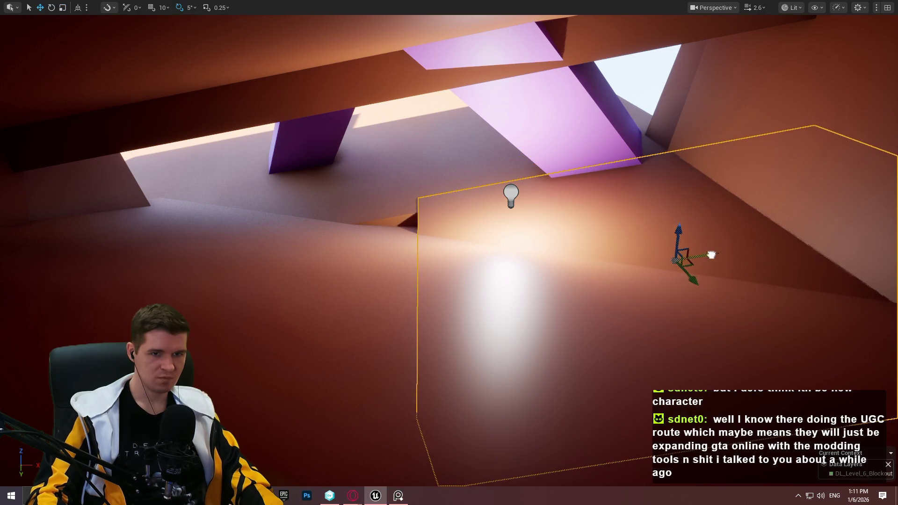
drag(579, 249, 588, 253)
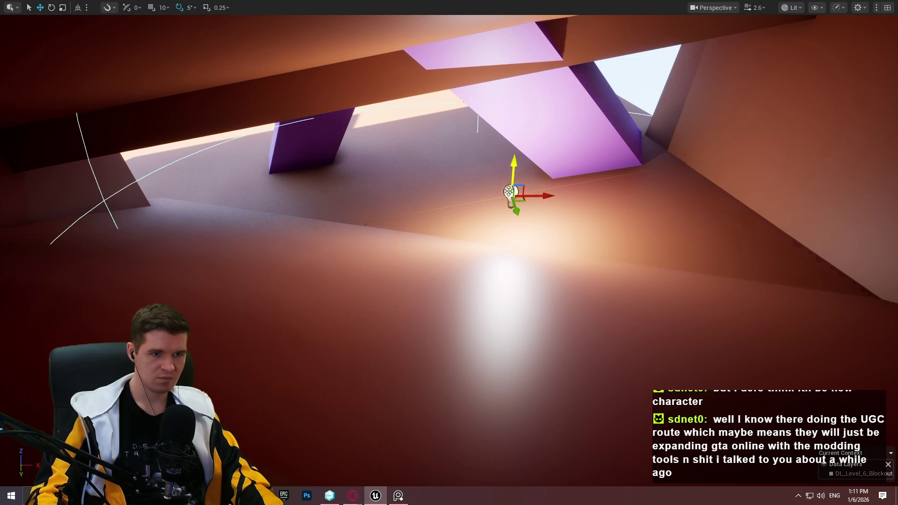
scroll(509, 192, down, 3)
drag(509, 192, 509, 192)
scroll(509, 192, up, 1)
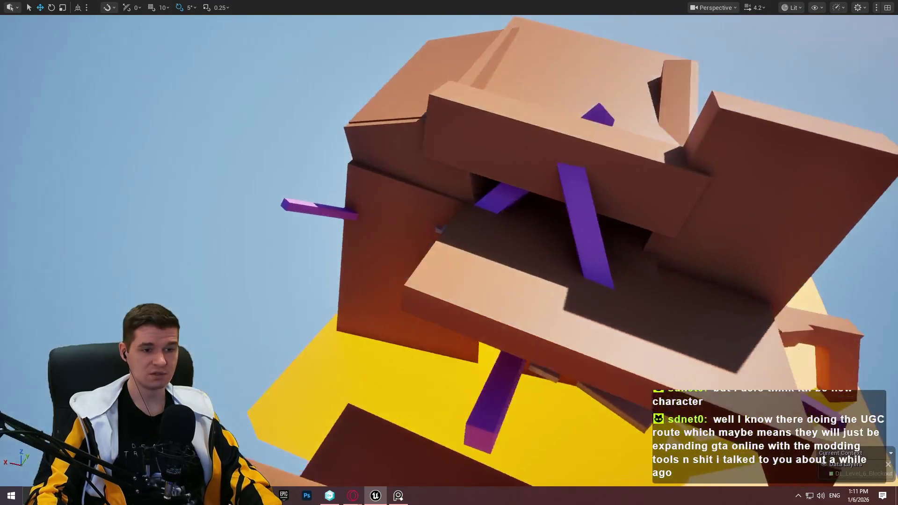
Stop the playtest and move the vertical purple pillar left and closer.
drag(508, 192, 509, 192)
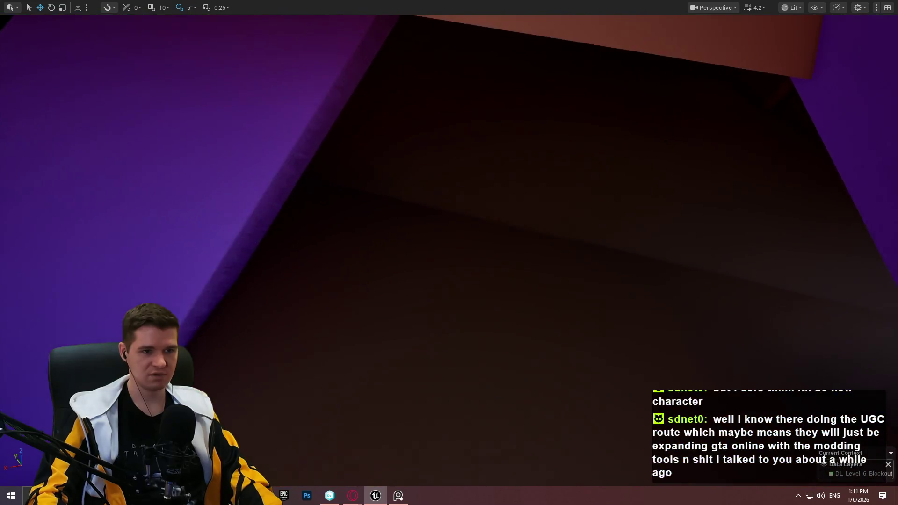
drag(718, 365, 719, 366)
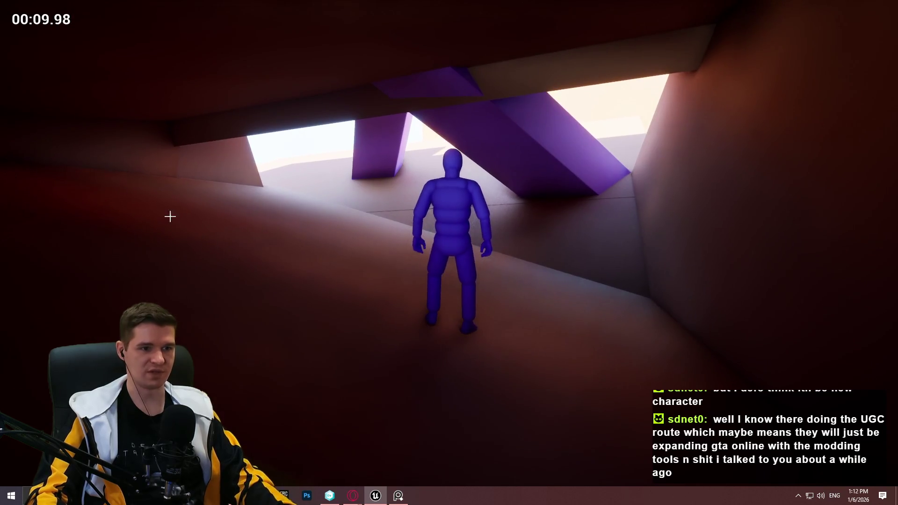
key(Escape)
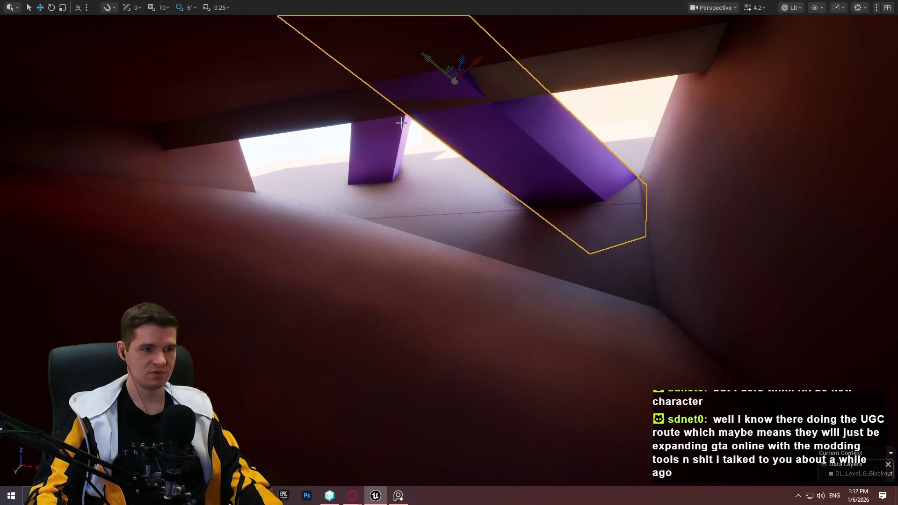
click(387, 127)
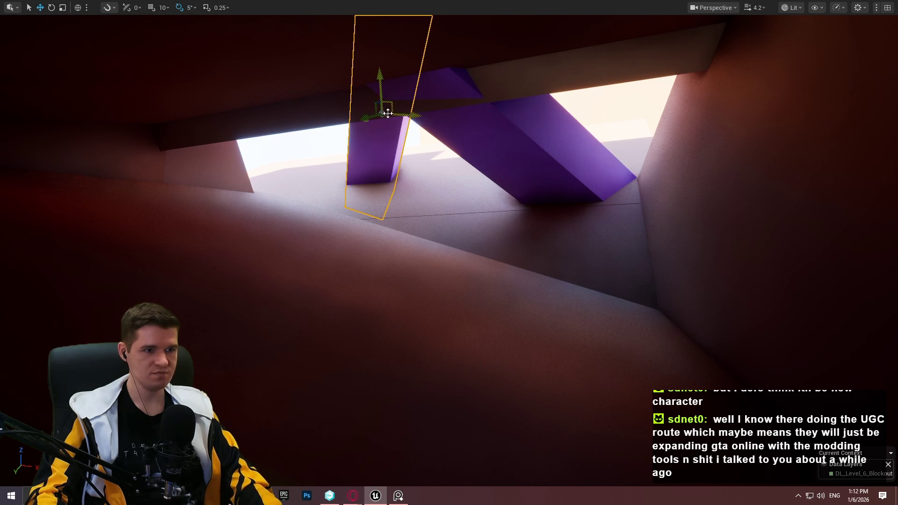
mouse_move(369, 114)
mouse_down()
mouse_move(296, 142)
mouse_move(387, 227)
mouse_move(564, 227)
mouse_up()
Tilt the purple pillar about 55 degrees and rotate it further, then undo the last two changes.
key(e)
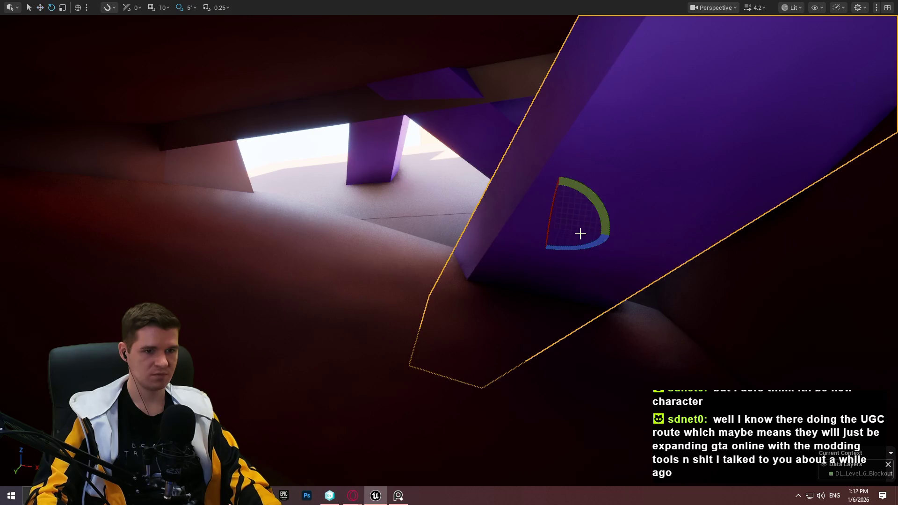
scroll(570, 215, down, 2)
key(e)
mouse_move(592, 199)
mouse_down()
mouse_move(604, 187)
mouse_move(609, 227)
mouse_up()
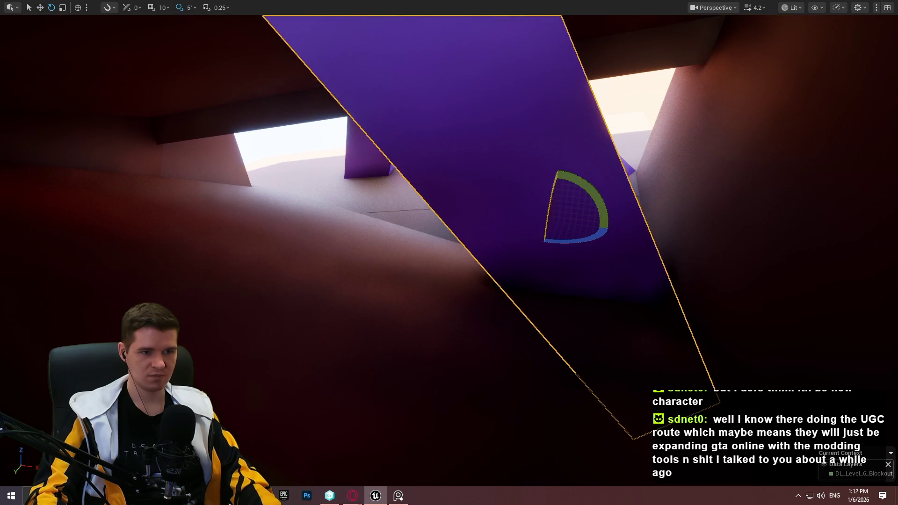
drag(552, 195, 560, 173)
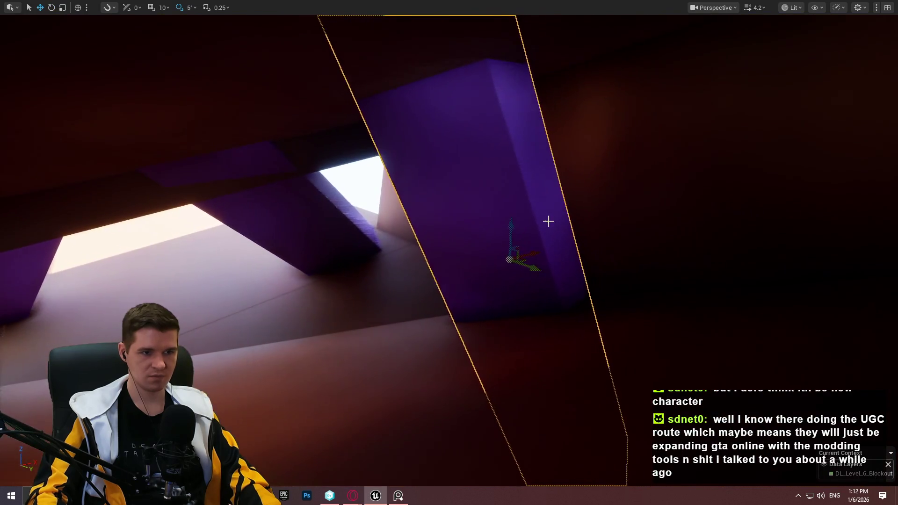
key(e)
mouse_move(510, 214)
mouse_down()
mouse_move(494, 211)
mouse_move(497, 246)
mouse_move(482, 258)
mouse_up()
key(w)
key(ctrl+z)
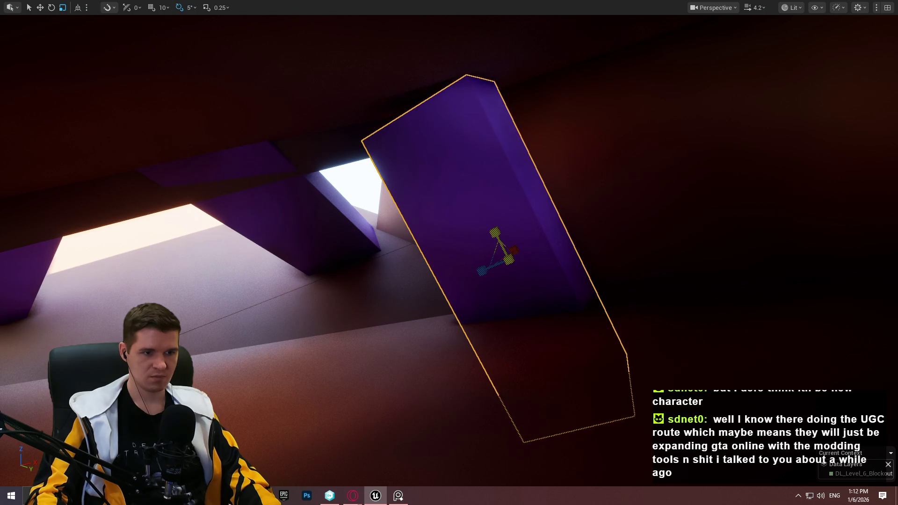
key(ctrl+z)
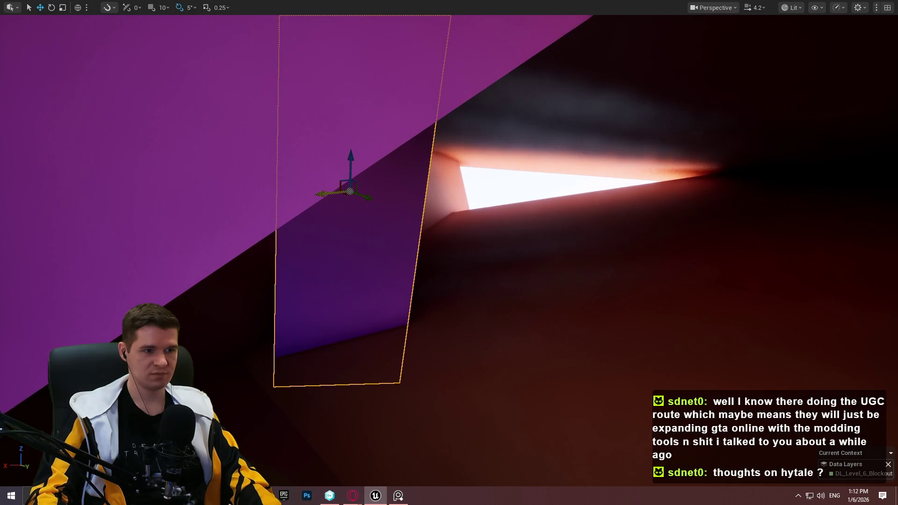
Alt-drag a duplicate of the pillar beside the original and scale it narrower.
drag(351, 192, 689, 206)
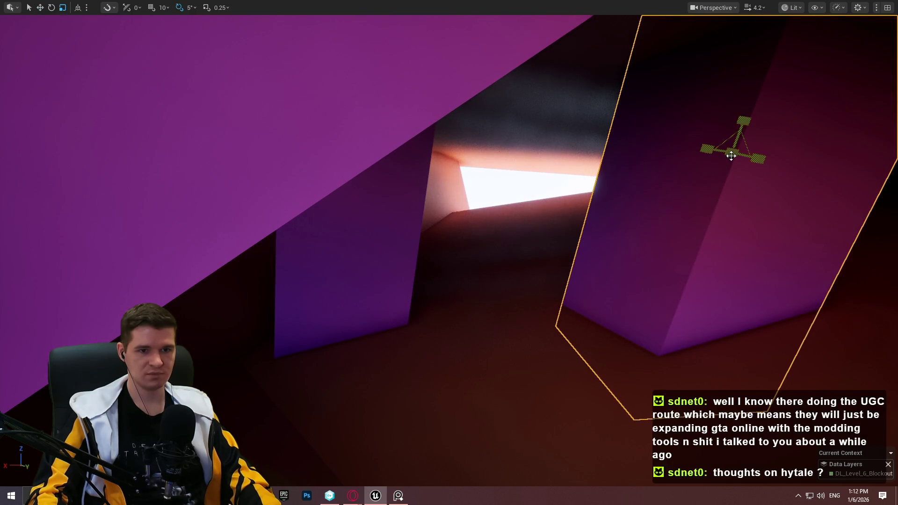
mouse_move(758, 158)
mouse_down()
mouse_move(727, 156)
mouse_move(713, 168)
mouse_up()
scroll(713, 169, down, 2)
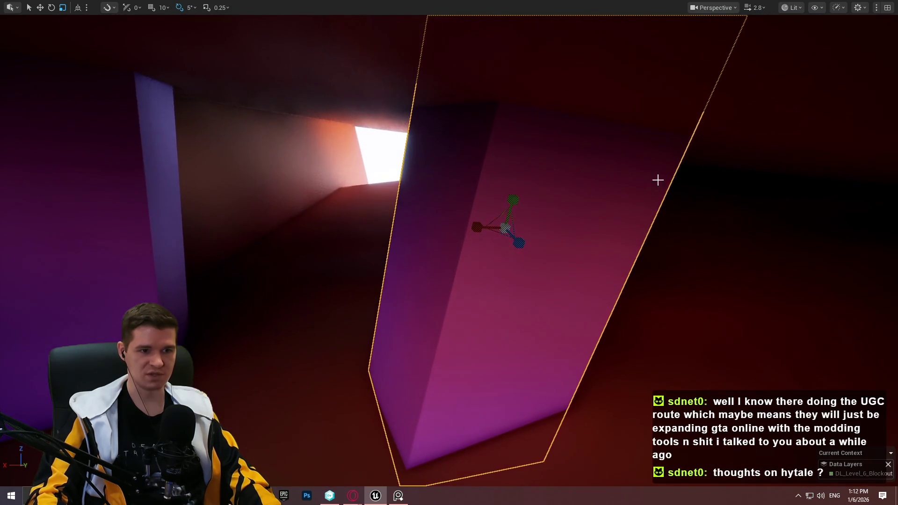
drag(500, 235, 510, 231)
key(w)
Lower the narrow duplicate pillar and shift it sideways to the right.
drag(631, 200, 631, 200)
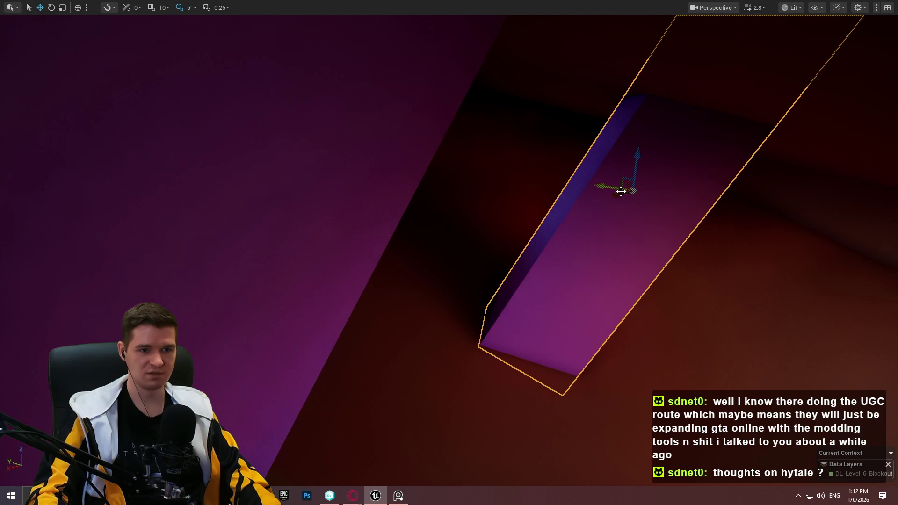
drag(620, 193, 620, 193)
drag(702, 141, 701, 141)
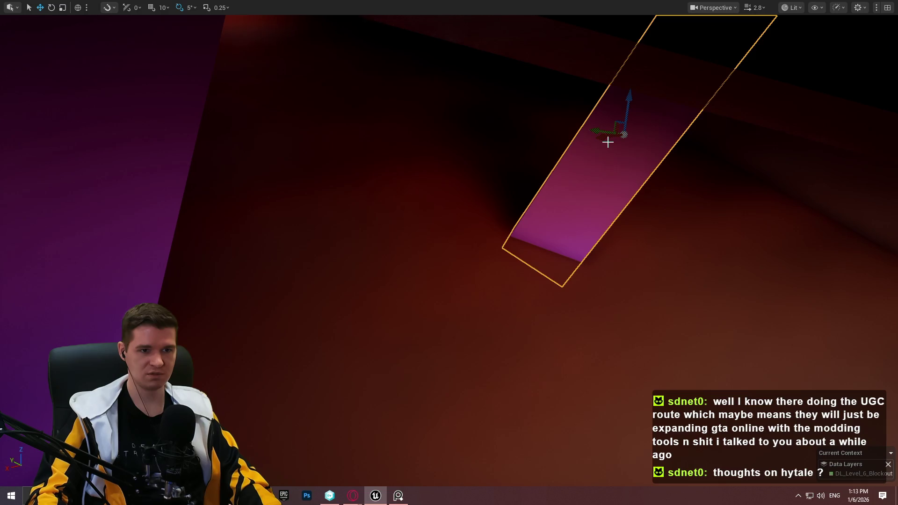
mouse_move(606, 139)
mouse_down()
mouse_move(389, 203)
mouse_move(412, 185)
mouse_move(403, 164)
mouse_move(386, 160)
mouse_up()
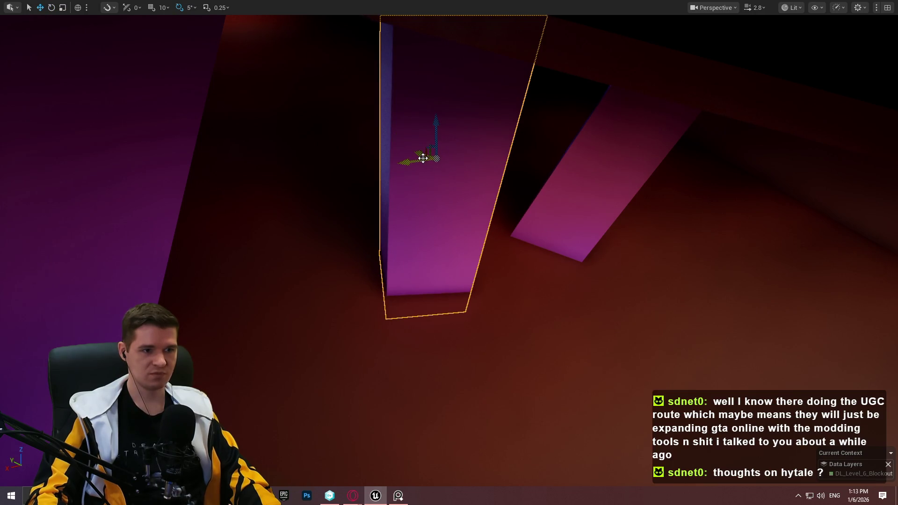
drag(423, 159, 530, 237)
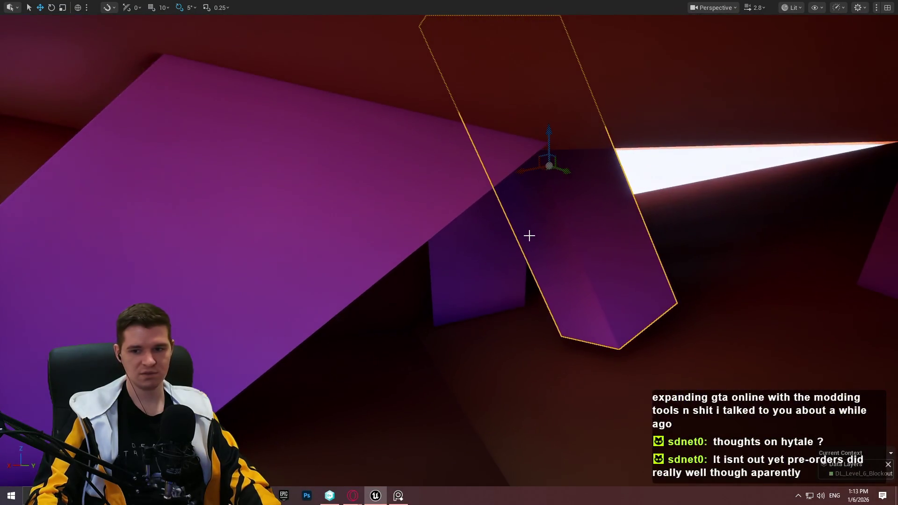
mouse_move(543, 136)
mouse_down()
mouse_move(545, 214)
mouse_move(543, 206)
mouse_up()
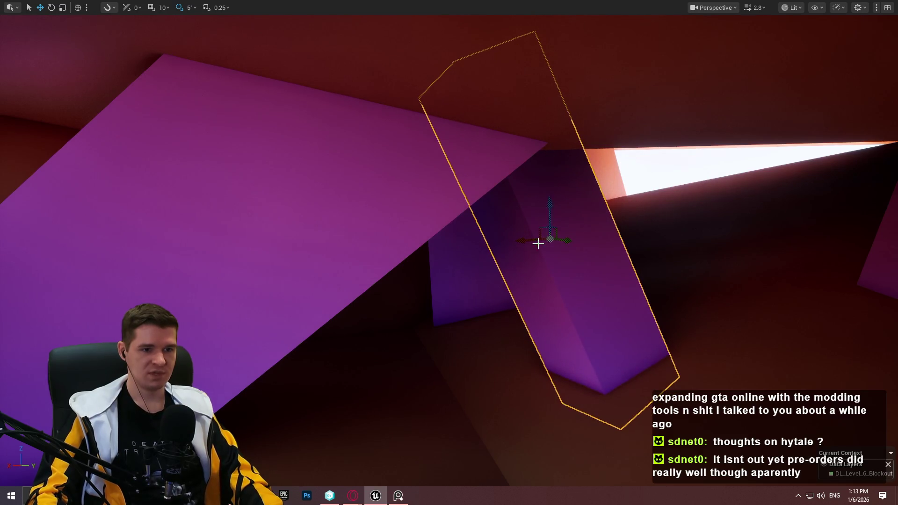
mouse_move(529, 239)
mouse_down()
mouse_move(600, 245)
mouse_move(585, 245)
mouse_up()
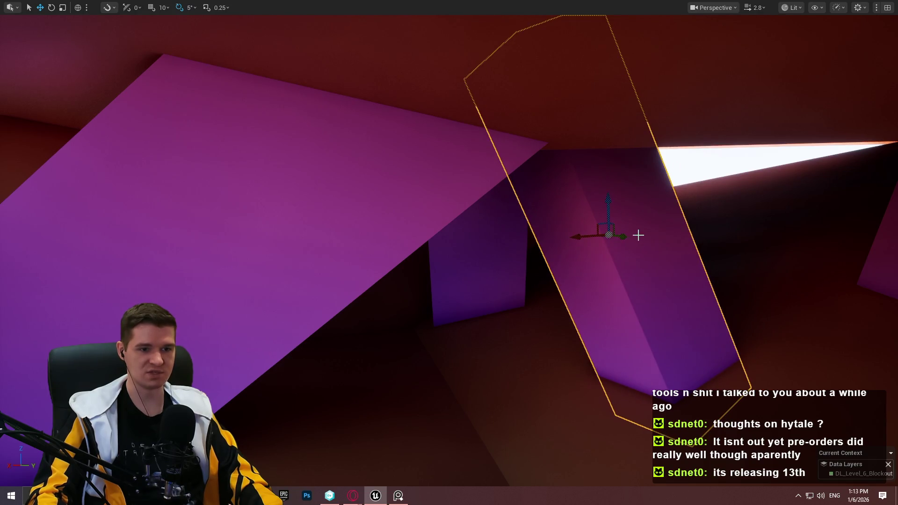
mouse_move(642, 236)
mouse_down()
mouse_move(652, 246)
mouse_move(609, 262)
mouse_move(646, 225)
mouse_move(692, 262)
mouse_move(646, 234)
mouse_move(655, 220)
mouse_move(646, 225)
mouse_move(664, 238)
mouse_move(622, 206)
mouse_move(557, 209)
mouse_up()
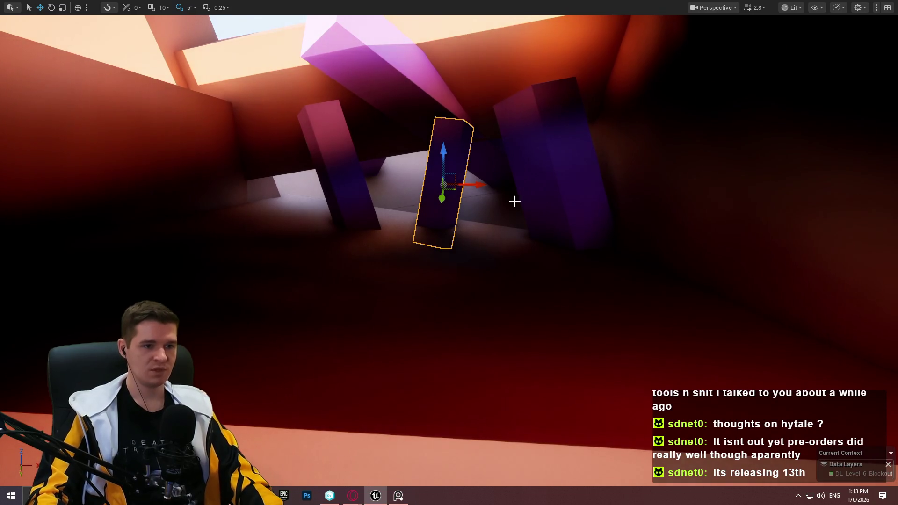
Remove the thin pillar and move the large pillar into the passage, rotated about 100 degrees.
key(ctrl+z)
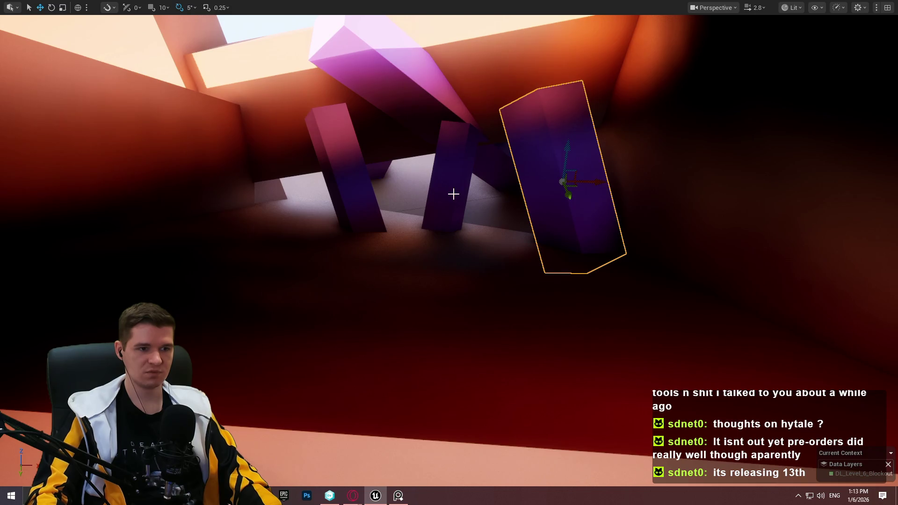
mouse_move(456, 231)
mouse_down()
mouse_move(443, 323)
mouse_move(431, 295)
mouse_move(429, 189)
mouse_up()
drag(453, 239, 414, 243)
mouse_move(427, 195)
mouse_down()
mouse_move(431, 148)
mouse_move(431, 160)
mouse_move(372, 70)
mouse_move(381, 113)
mouse_up()
mouse_move(359, 156)
mouse_down()
mouse_move(489, 173)
mouse_move(468, 183)
mouse_up()
mouse_move(500, 129)
mouse_down()
mouse_move(616, 176)
mouse_move(629, 148)
mouse_up()
Tilt the large pillar by -45 degrees and adjust its height and position.
drag(633, 109, 643, 198)
mouse_move(620, 112)
mouse_down()
mouse_move(608, 159)
mouse_move(607, 140)
mouse_up()
mouse_move(609, 190)
mouse_down()
mouse_move(580, 246)
mouse_move(616, 234)
mouse_move(584, 260)
mouse_move(529, 270)
mouse_move(470, 240)
mouse_move(501, 264)
mouse_move(555, 268)
mouse_up()
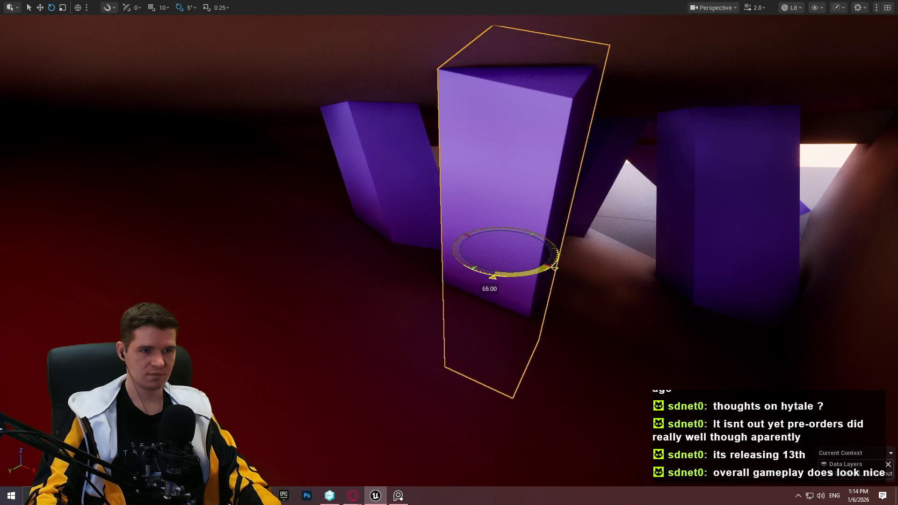
drag(506, 215, 509, 176)
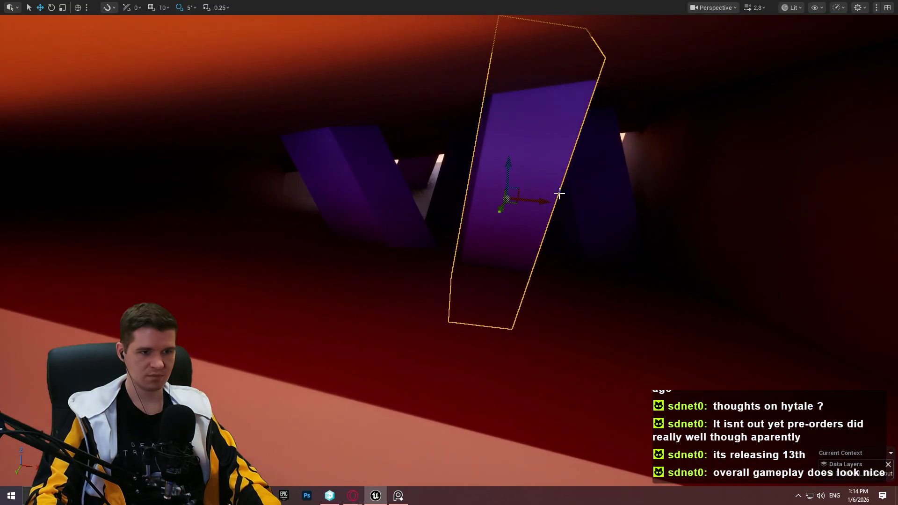
Copy the pillar, lay the copy crosswise at -90 degrees, and slide it along its length.
drag(532, 202, 686, 196)
key(e)
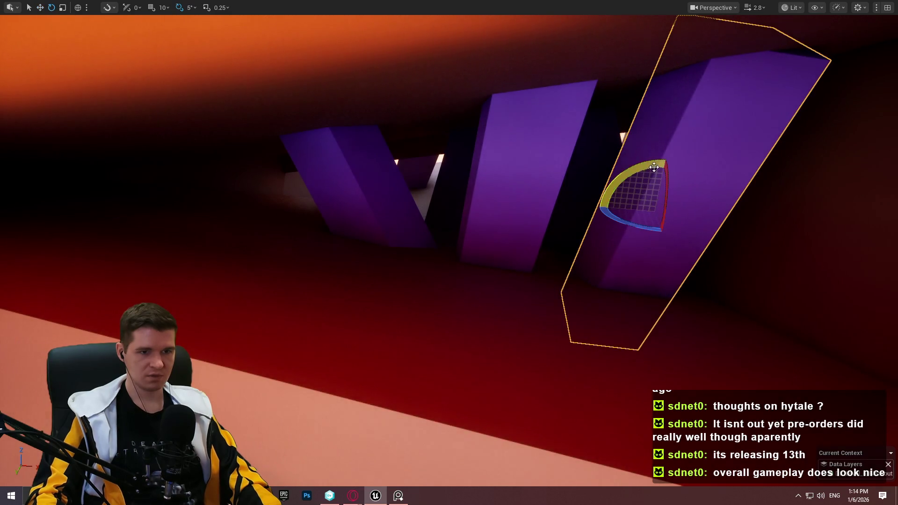
drag(654, 167, 711, 169)
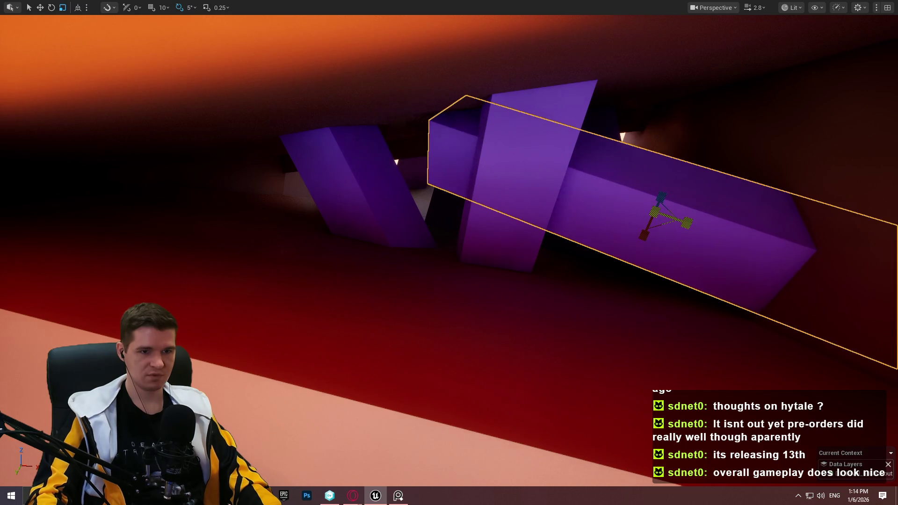
mouse_move(692, 206)
mouse_down()
mouse_move(589, 194)
mouse_move(564, 157)
mouse_move(570, 143)
mouse_up()
mouse_move(592, 230)
mouse_down()
mouse_move(508, 201)
mouse_move(496, 208)
mouse_move(512, 244)
mouse_up()
Play from the Cube12 spot, run the mannequin forward up the orange slopes, then stop.
right_click(512, 244)
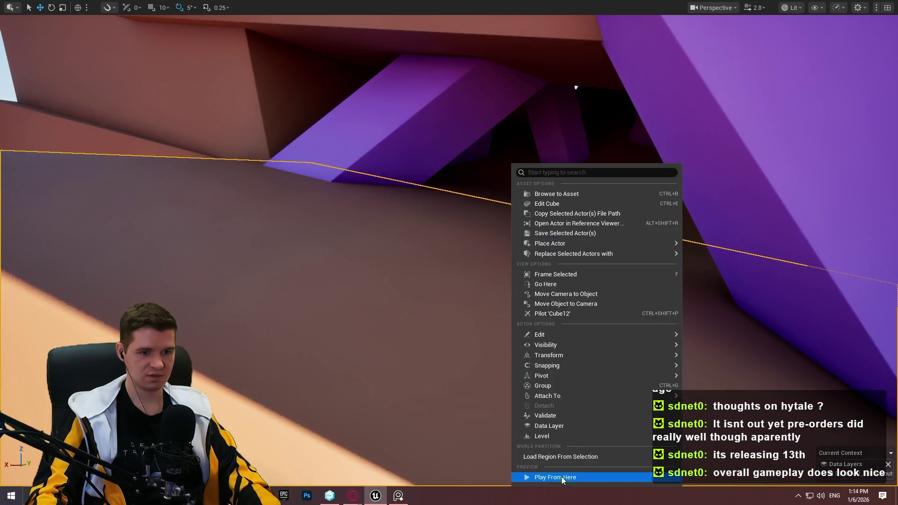
click(561, 477)
key(w)
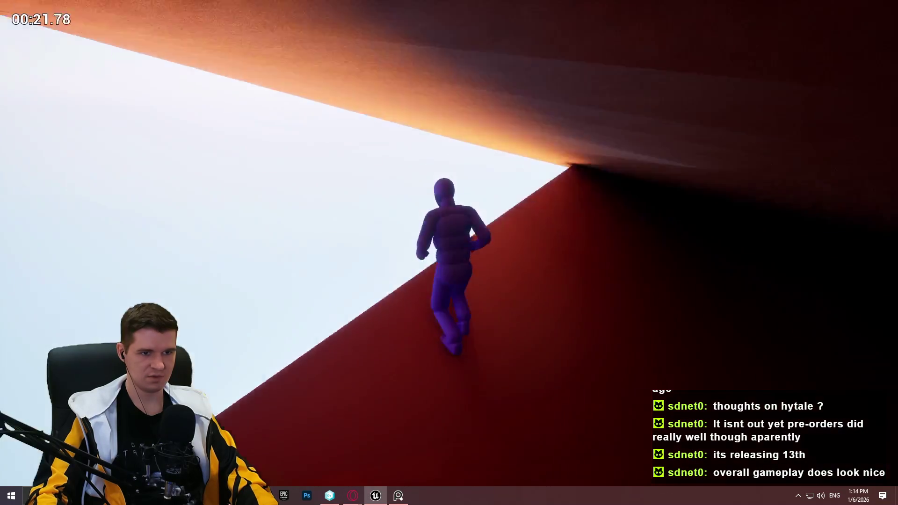
key(Escape)
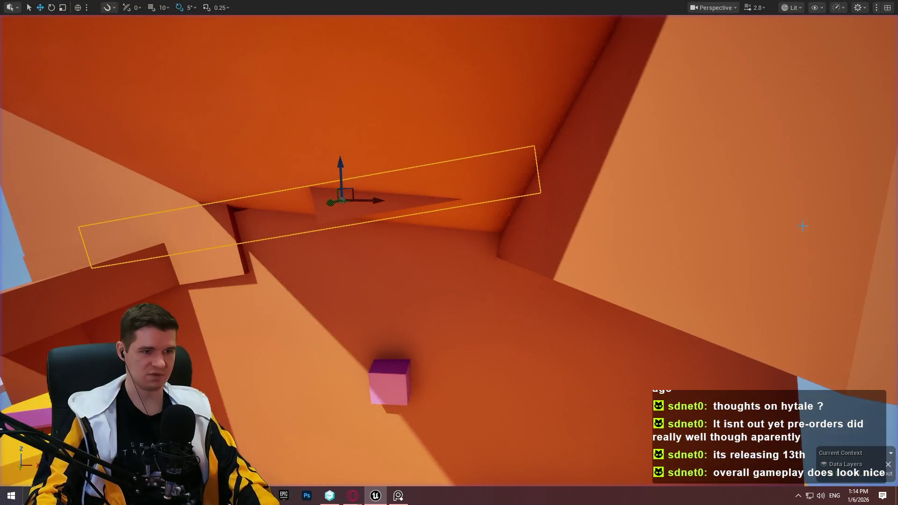
Save all level changes with File > Save All, toggling immersive mode off and back on with F11.
key(f)
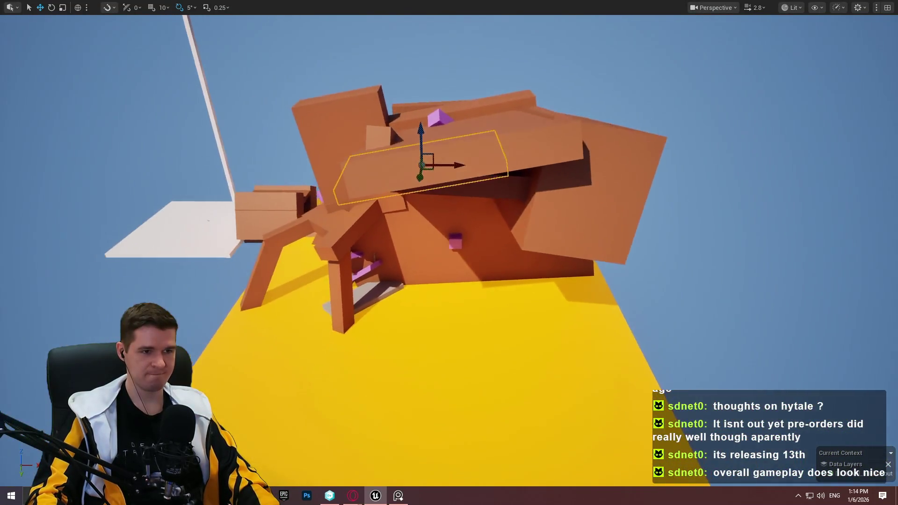
key(w)
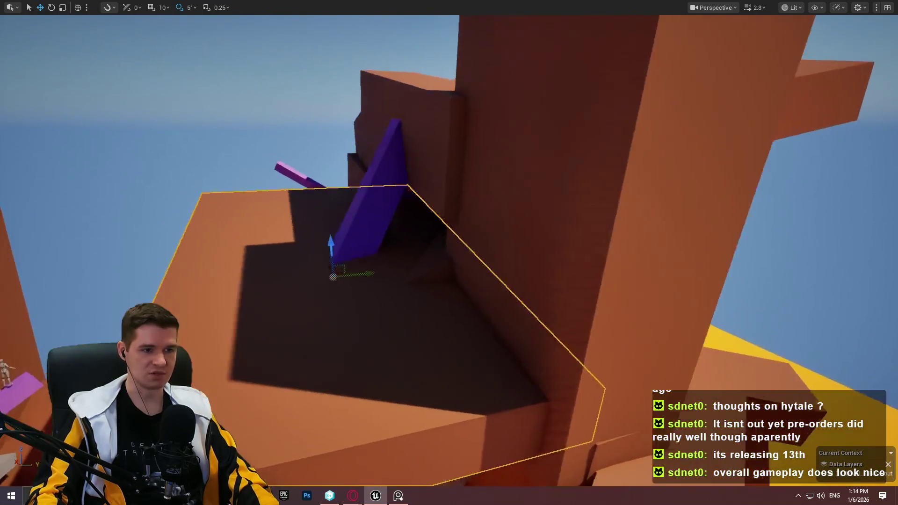
key(f)
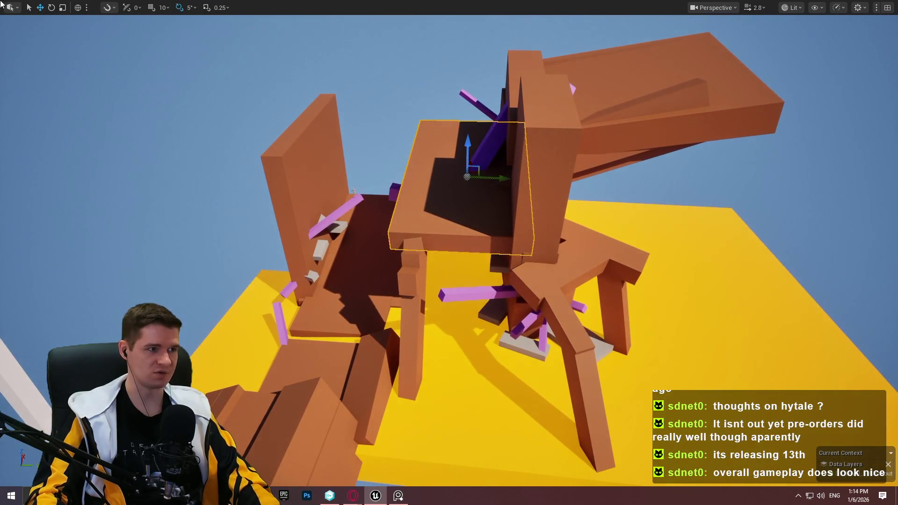
key(F11)
click(36, 5)
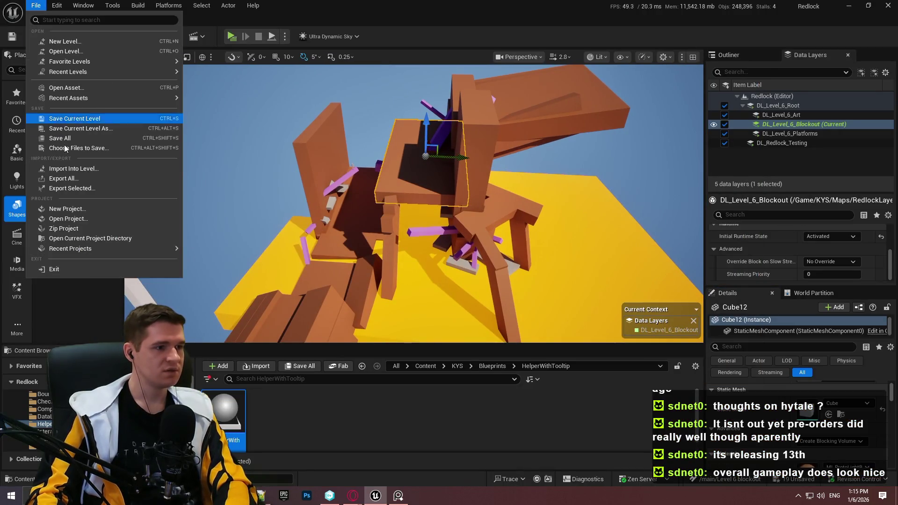
click(58, 139)
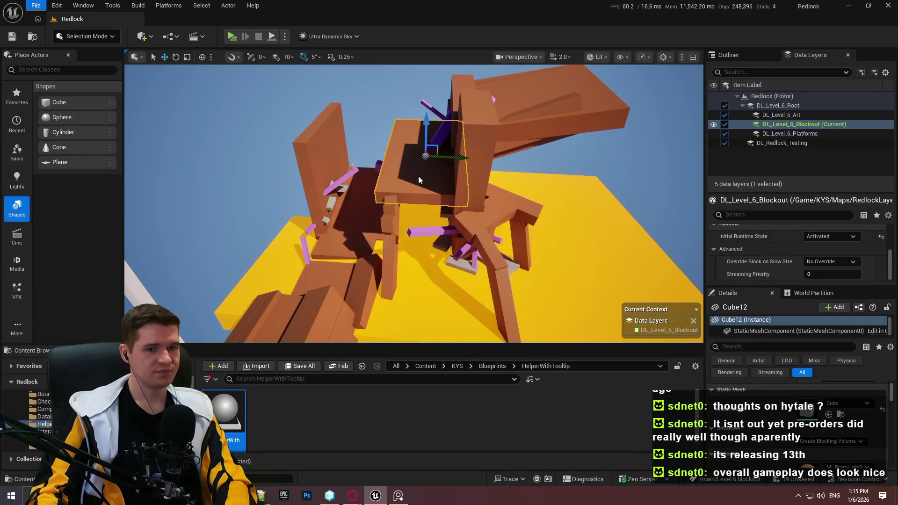
key(F11)
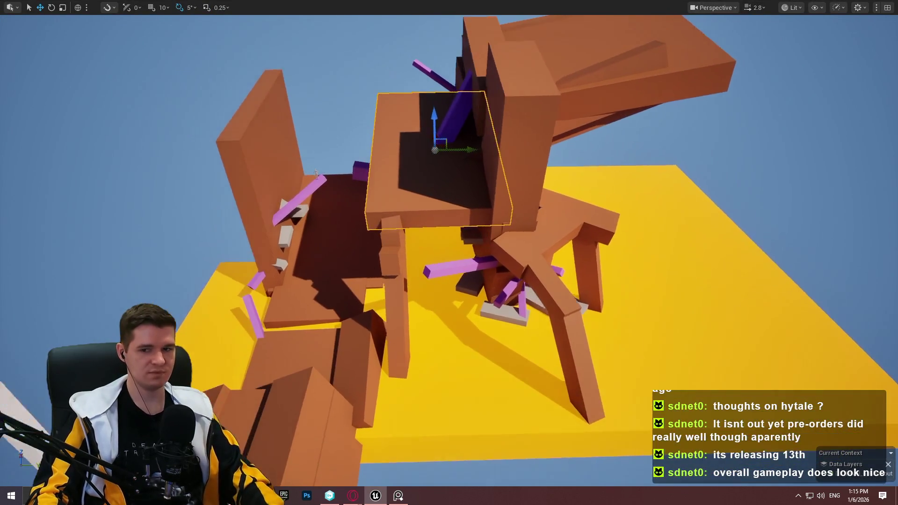
mouse_move(316, 174)
mouse_down()
mouse_move(325, 162)
mouse_move(328, 65)
mouse_move(365, 89)
mouse_move(365, 140)
mouse_move(398, 187)
mouse_move(407, 164)
mouse_move(421, 178)
mouse_move(435, 168)
mouse_move(442, 131)
mouse_move(459, 150)
mouse_move(561, 175)
mouse_up()
scroll(356, 84, up, 4)
scroll(365, 89, up, 2)
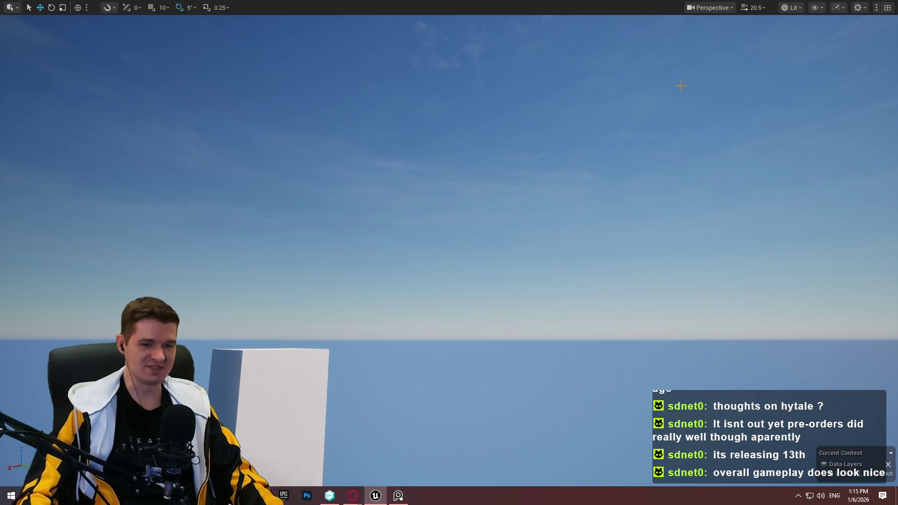
mouse_move(530, 202)
mouse_down()
mouse_move(538, 252)
mouse_move(524, 243)
mouse_move(534, 241)
mouse_move(496, 252)
mouse_move(498, 290)
mouse_move(494, 262)
mouse_move(463, 285)
mouse_up()
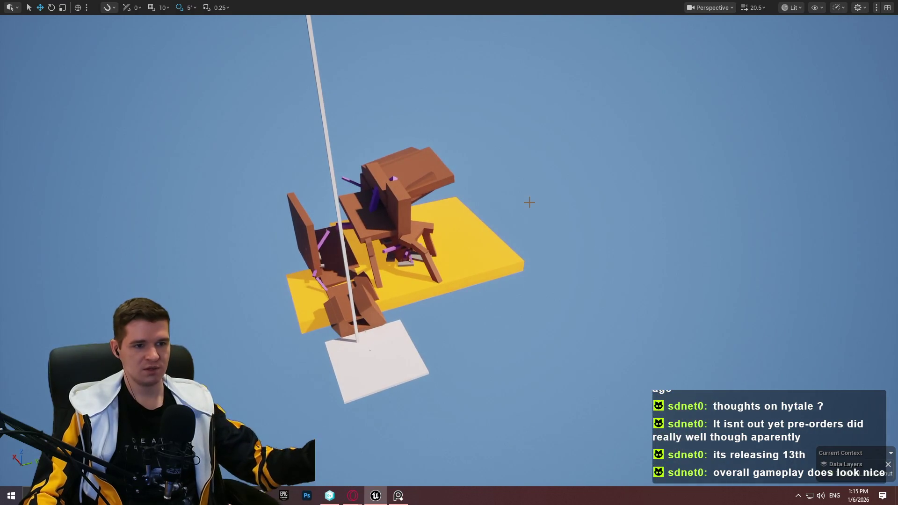
right_click(505, 155)
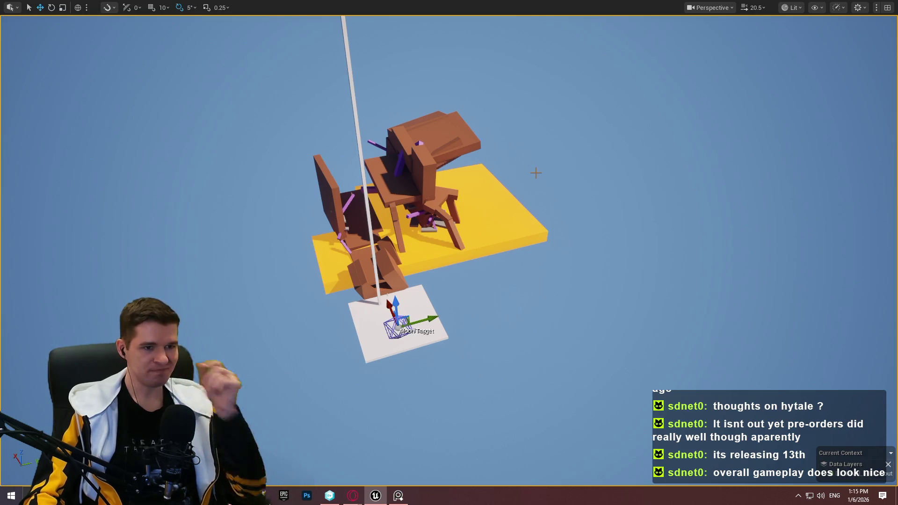
mouse_move(449, 253)
mouse_down()
mouse_move(421, 265)
mouse_move(450, 252)
mouse_up()
mouse_move(534, 189)
mouse_down()
mouse_move(510, 197)
mouse_move(534, 189)
mouse_up()
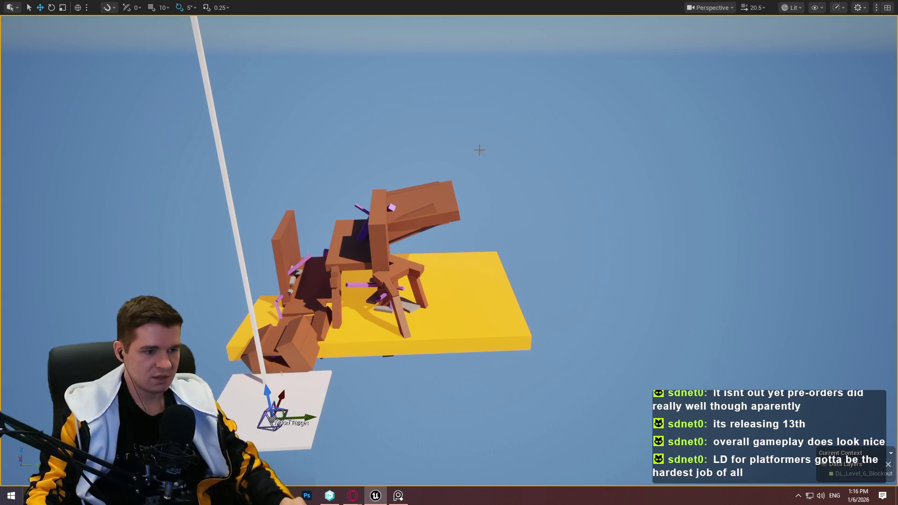
Select the orange overhanging slab, tilt it 10 degrees, nudge it along X and raise it.
scroll(379, 281, up, 10)
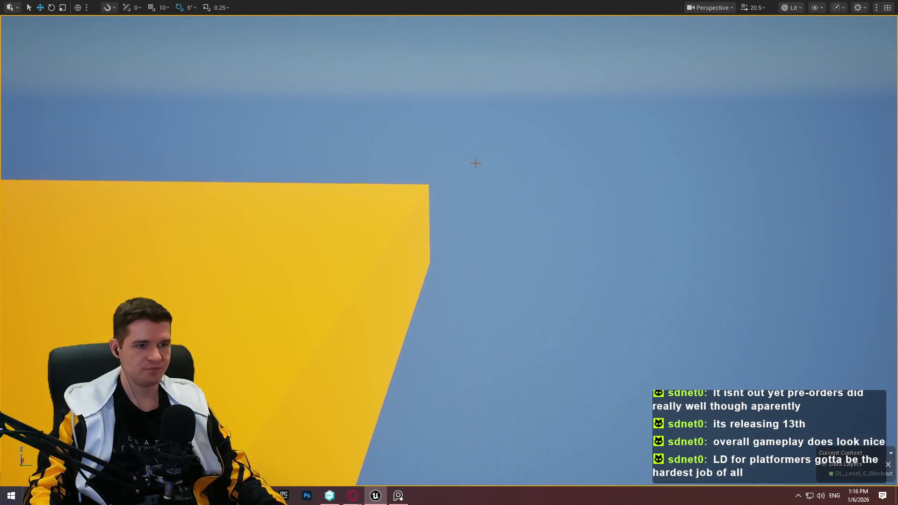
scroll(475, 164, down, 10)
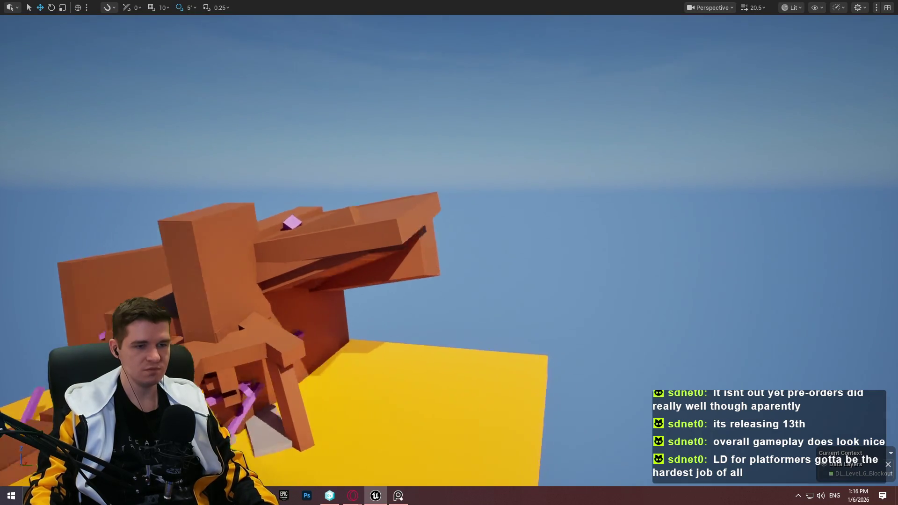
scroll(449, 252, down, 3)
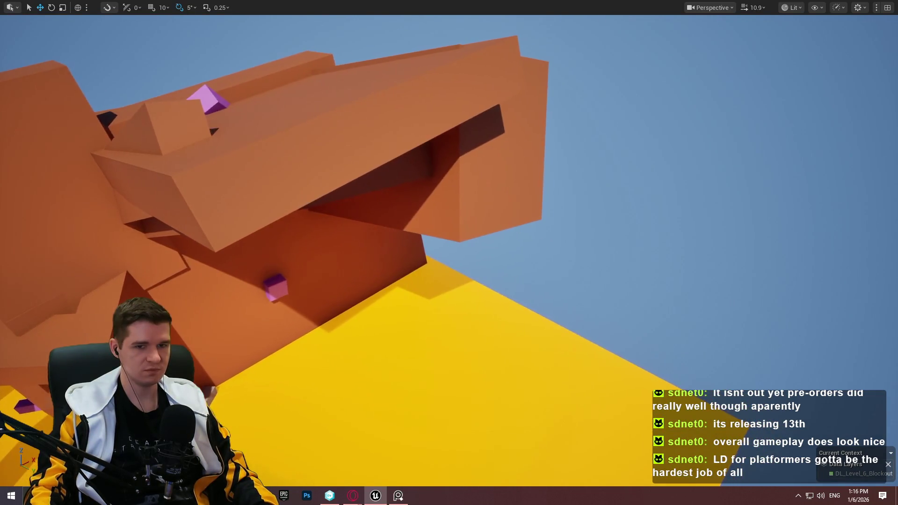
click(392, 184)
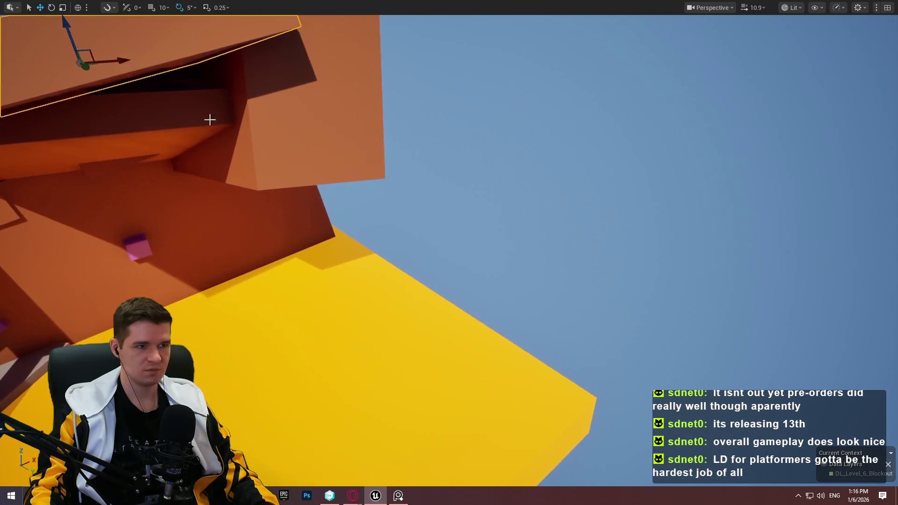
drag(210, 120, 192, 137)
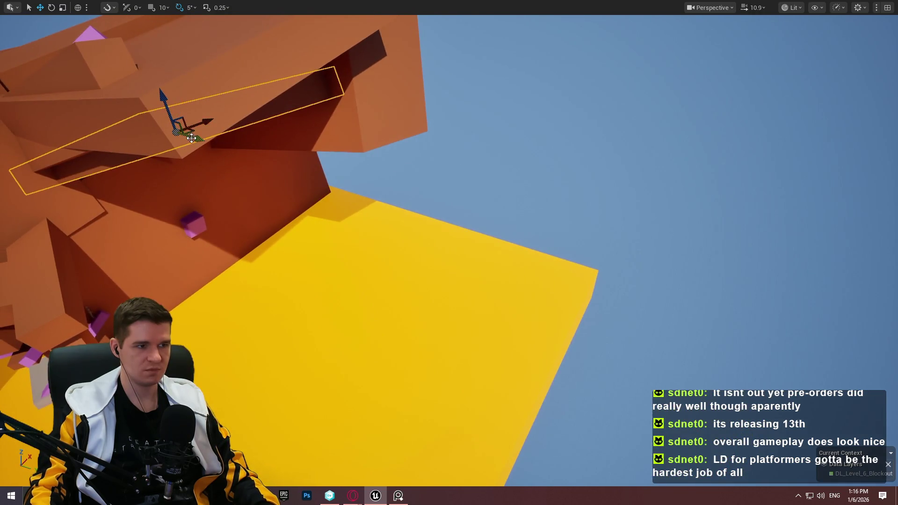
key(f)
key(e)
mouse_move(374, 155)
mouse_down()
mouse_move(347, 154)
mouse_move(367, 146)
mouse_move(357, 164)
mouse_move(342, 91)
mouse_up()
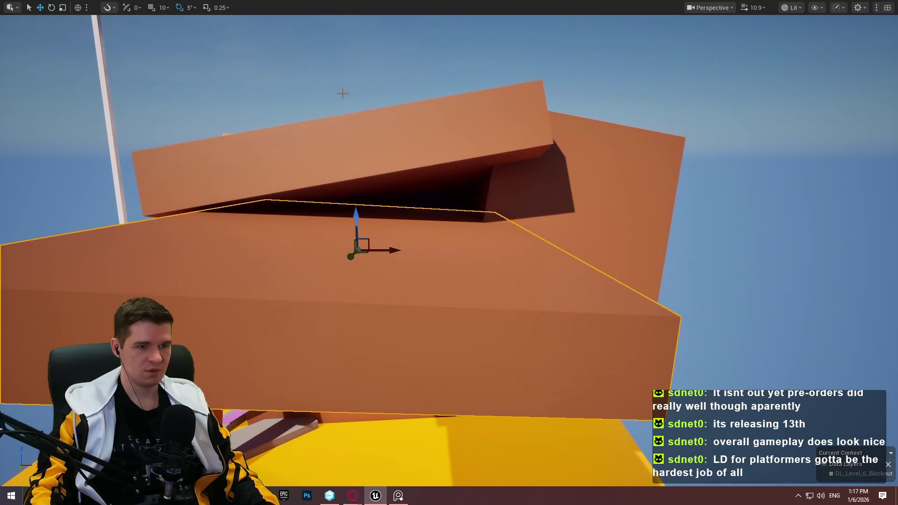
mouse_move(385, 250)
mouse_down()
mouse_move(423, 253)
mouse_move(402, 252)
mouse_up()
mouse_move(376, 213)
mouse_down()
mouse_move(374, 253)
mouse_move(360, 187)
mouse_move(372, 250)
mouse_move(377, 219)
mouse_up()
key(alt+Tab)
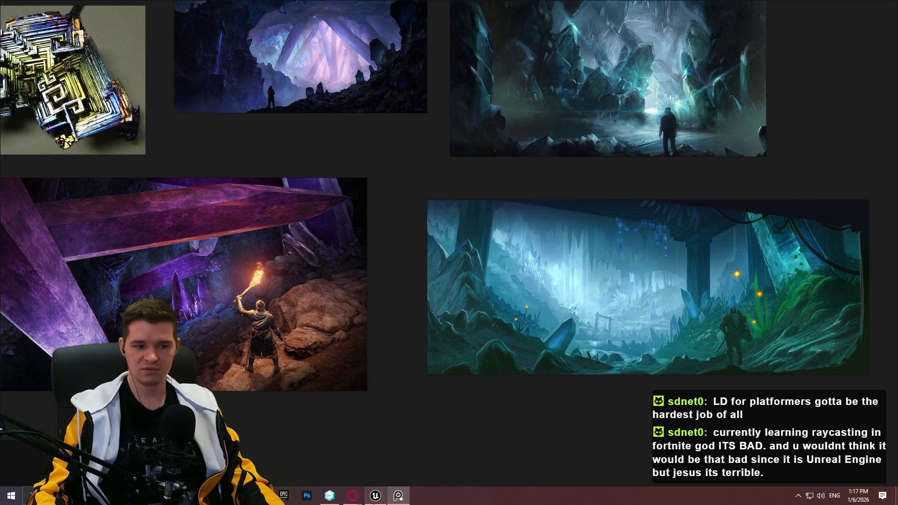
click(375, 496)
mouse_move(570, 283)
mouse_down()
mouse_move(566, 267)
mouse_move(569, 283)
mouse_move(512, 269)
mouse_move(281, 321)
mouse_up()
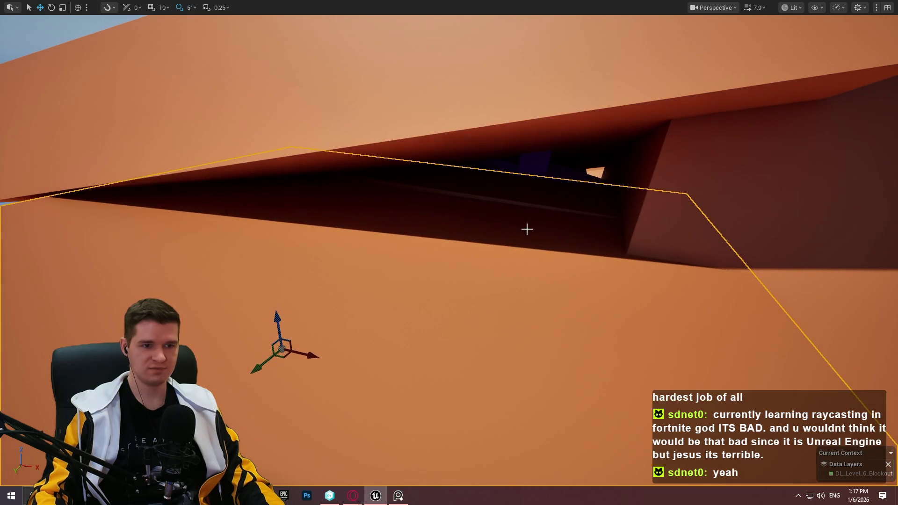
Move the point light deeper through the gap in the passage.
click(537, 184)
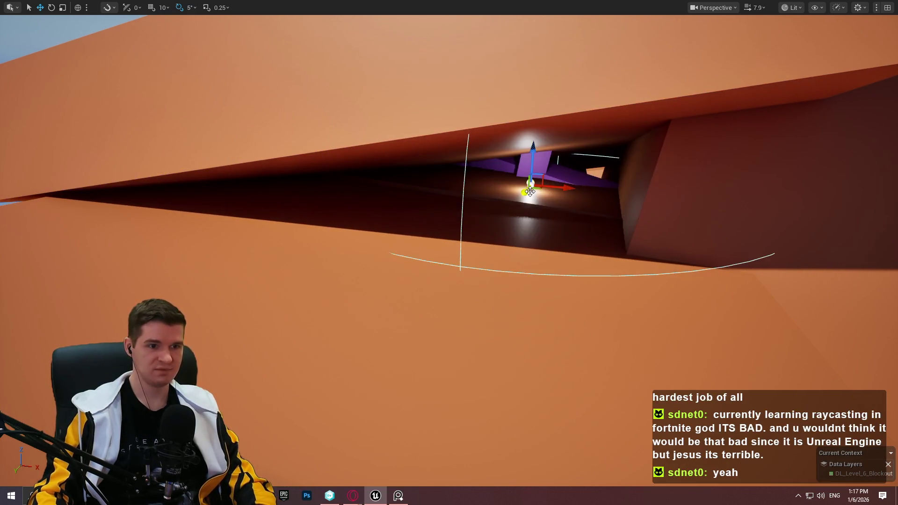
mouse_move(538, 188)
mouse_down()
mouse_move(571, 201)
mouse_move(559, 213)
mouse_move(560, 155)
mouse_up()
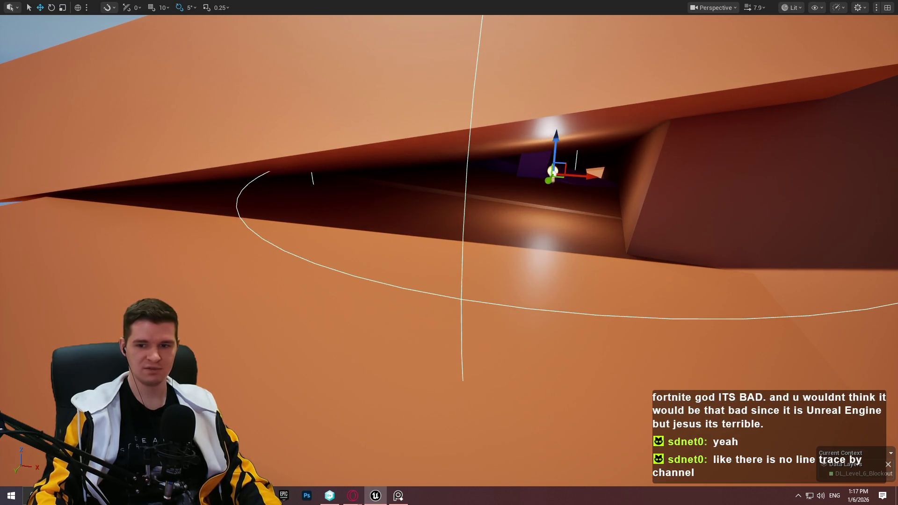
key(w)
scroll(561, 155, down, 3)
key(s)
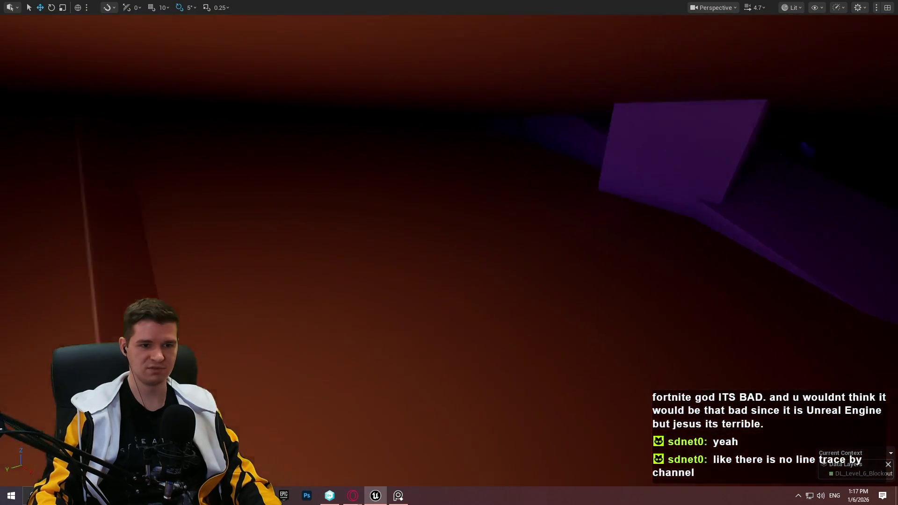
key(w)
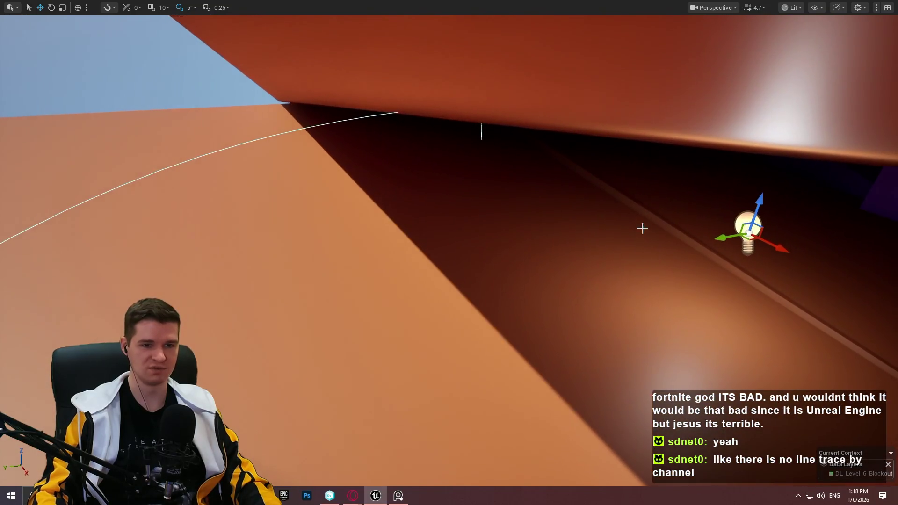
Shift the large orange wall to the left along Y.
click(554, 284)
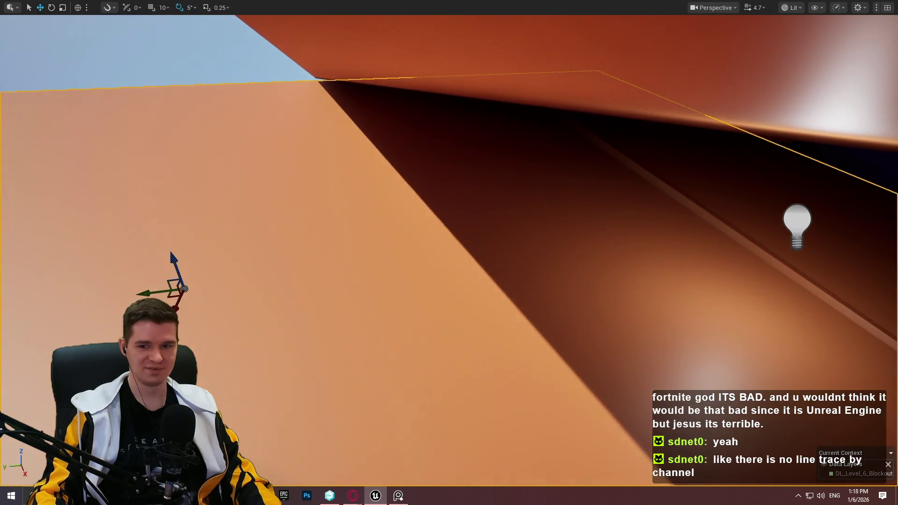
drag(137, 295, 7, 309)
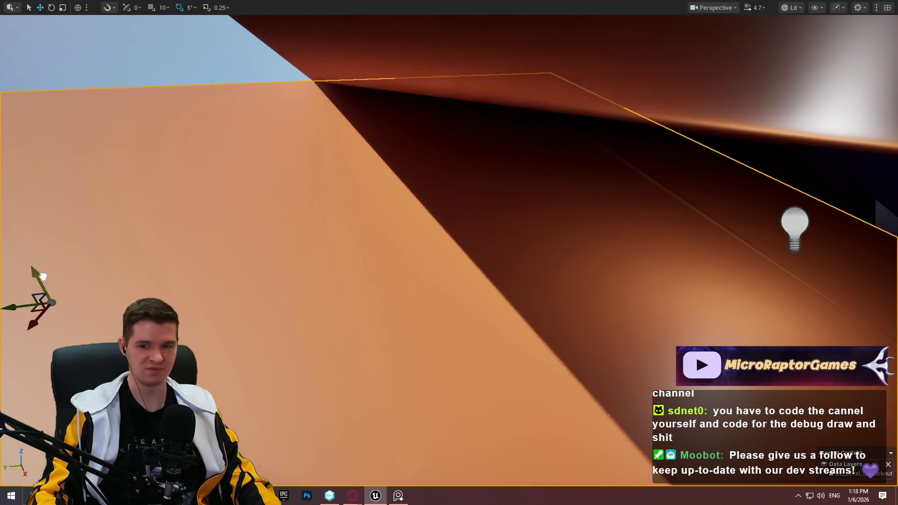
mouse_move(332, 217)
mouse_down()
mouse_move(374, 217)
mouse_move(323, 217)
mouse_move(299, 234)
mouse_move(328, 234)
mouse_move(281, 234)
mouse_move(327, 229)
mouse_move(327, 215)
mouse_move(356, 220)
mouse_move(318, 220)
mouse_move(363, 219)
mouse_move(11, 185)
mouse_move(33, 206)
mouse_move(26, 195)
mouse_move(148, 184)
mouse_up()
Try a lowered, shortened version of the long brown plank, then delete it.
scroll(32, 199, down, 2)
drag(543, 206, 562, 201)
key(s)
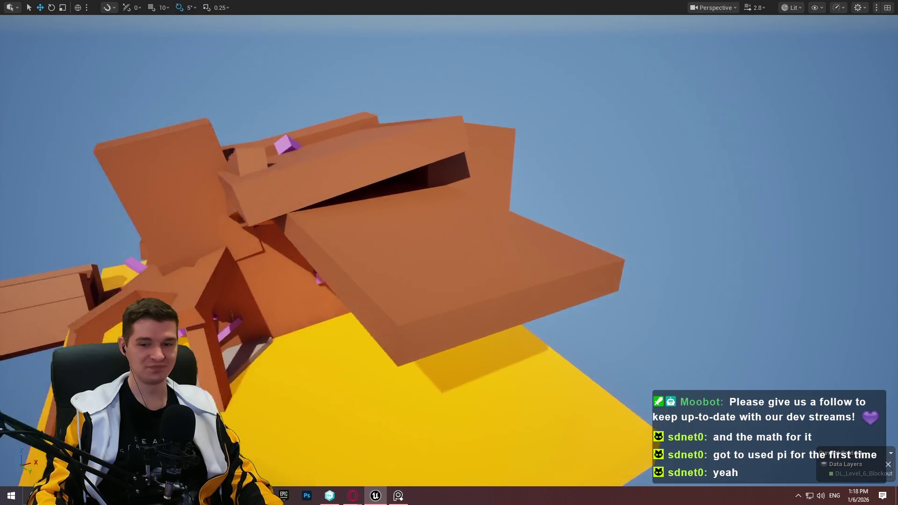
click(528, 240)
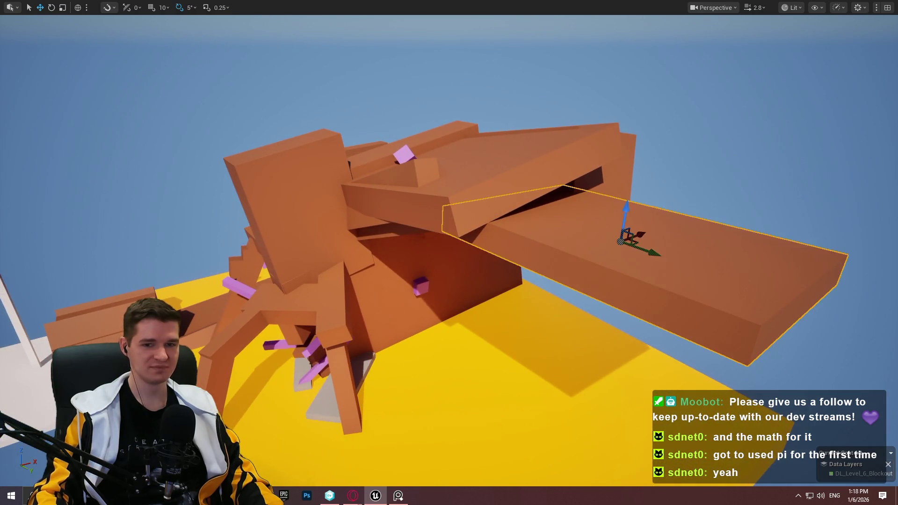
key(f)
drag(510, 146, 505, 187)
key(r)
drag(479, 222, 528, 214)
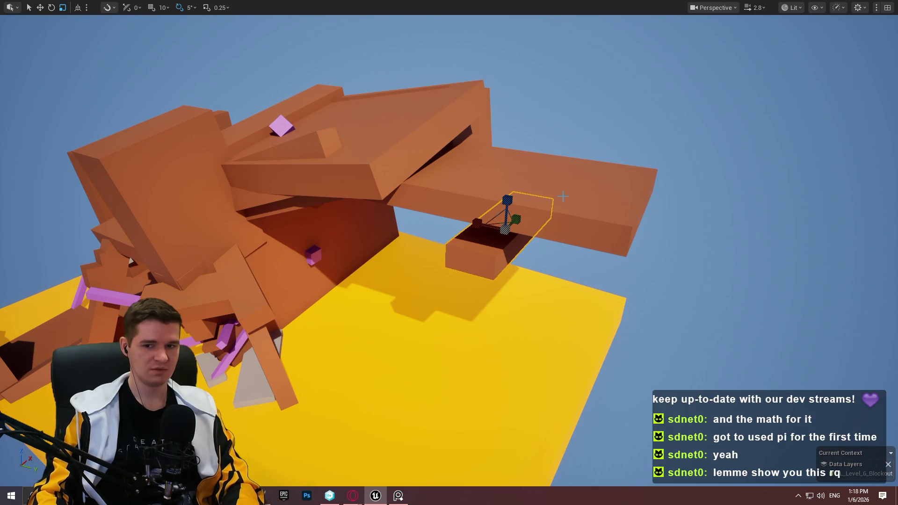
key(Delete)
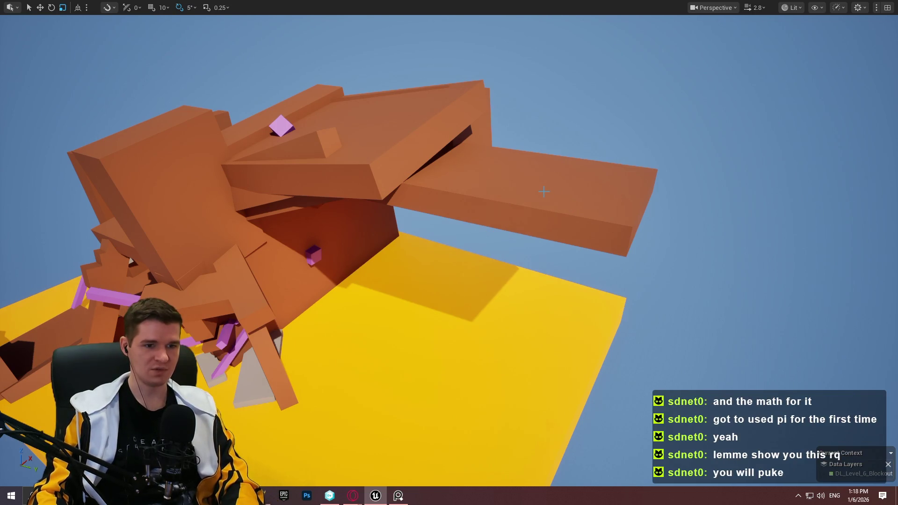
Select the long plank on the right, ready to move and scale it.
mouse_move(543, 192)
mouse_down()
mouse_move(468, 220)
mouse_move(515, 140)
mouse_move(543, 230)
mouse_up()
click(661, 88)
mouse_move(661, 89)
mouse_down()
mouse_move(675, 175)
mouse_move(677, 119)
mouse_move(595, 265)
mouse_move(609, 280)
mouse_move(606, 234)
mouse_move(613, 221)
mouse_move(629, 229)
mouse_move(629, 206)
mouse_up()
key(w)
key(r)
Stretch the board longer and thinner, tilt it about -35°, and slide it along X.
mouse_move(629, 243)
mouse_down()
mouse_move(622, 258)
mouse_move(629, 192)
mouse_up()
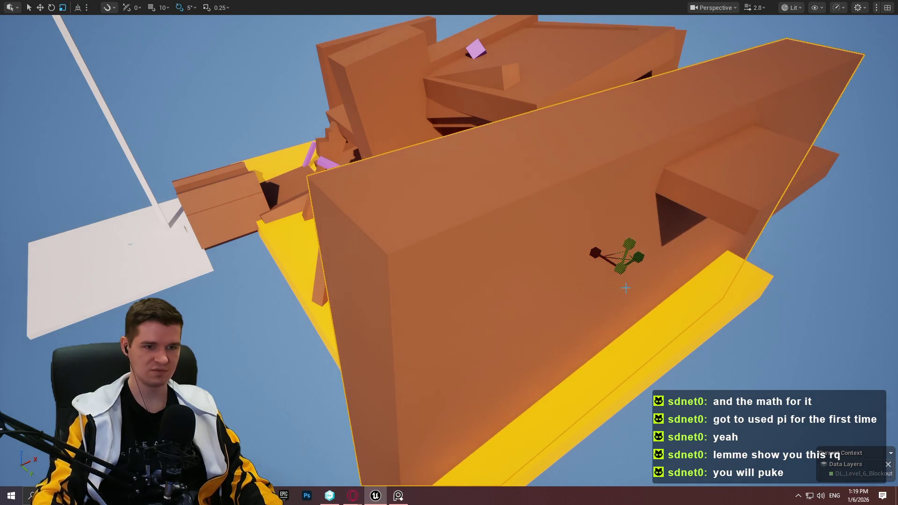
mouse_move(595, 253)
mouse_down()
mouse_move(621, 250)
mouse_move(634, 371)
mouse_move(646, 269)
mouse_move(608, 229)
mouse_move(618, 206)
mouse_move(585, 234)
mouse_up()
key(w)
key(e)
mouse_move(585, 201)
mouse_down()
mouse_move(544, 196)
mouse_move(559, 229)
mouse_up()
key(r)
key(w)
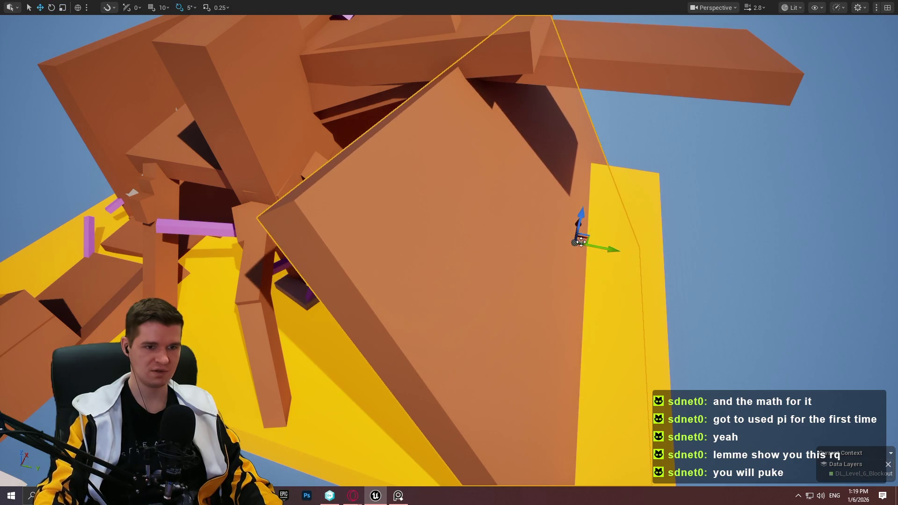
mouse_move(606, 251)
mouse_down()
mouse_move(744, 254)
mouse_move(722, 256)
mouse_move(748, 253)
mouse_move(758, 235)
mouse_move(883, 229)
mouse_move(870, 218)
mouse_move(797, 216)
mouse_up()
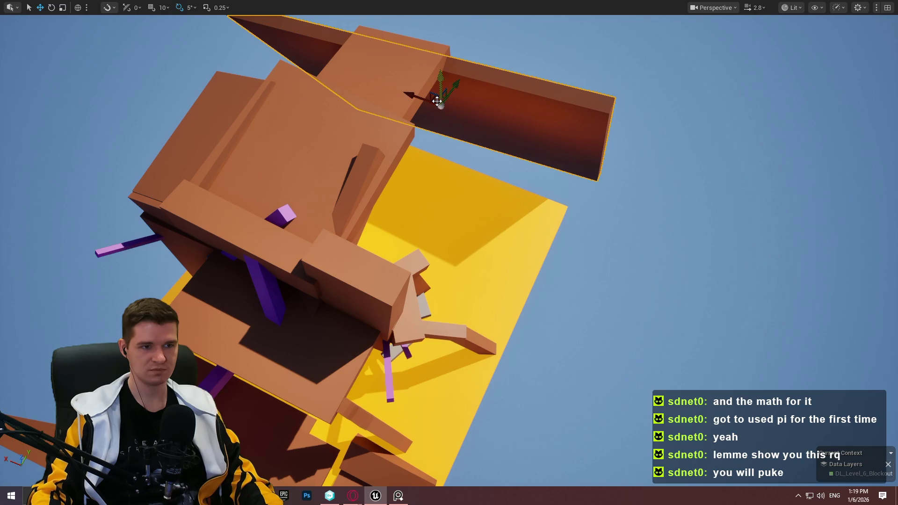
Alt-drag a copy of the wall, nudge it lower-left, then reselect the large tilted wall.
mouse_move(435, 100)
mouse_down()
mouse_move(641, 241)
mouse_move(605, 212)
mouse_move(636, 210)
mouse_up()
key(e)
key(w)
mouse_move(644, 245)
mouse_down()
mouse_move(599, 373)
mouse_move(614, 235)
mouse_up()
scroll(614, 235, up, 3)
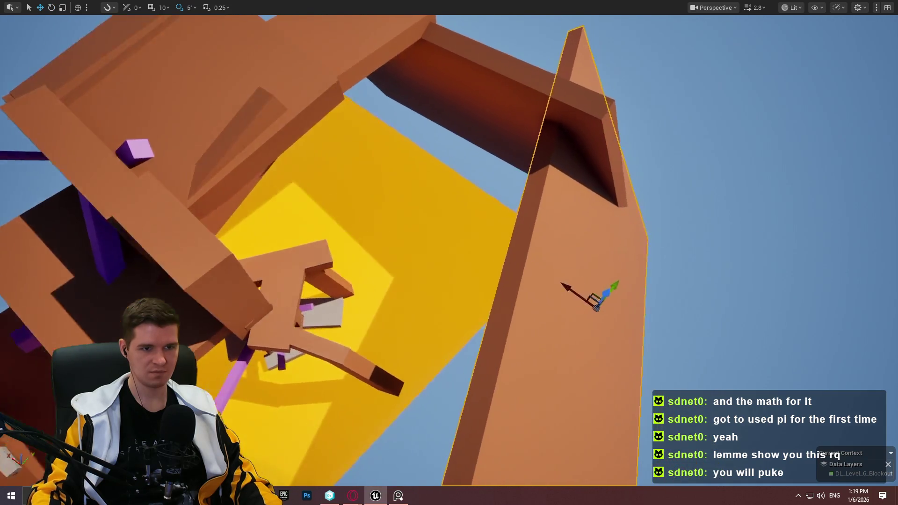
mouse_move(597, 306)
mouse_down()
mouse_move(552, 243)
mouse_move(552, 220)
mouse_move(545, 255)
mouse_move(561, 172)
mouse_up()
scroll(566, 262, up, 2)
scroll(550, 248, up, 2)
key(Escape)
click(561, 172)
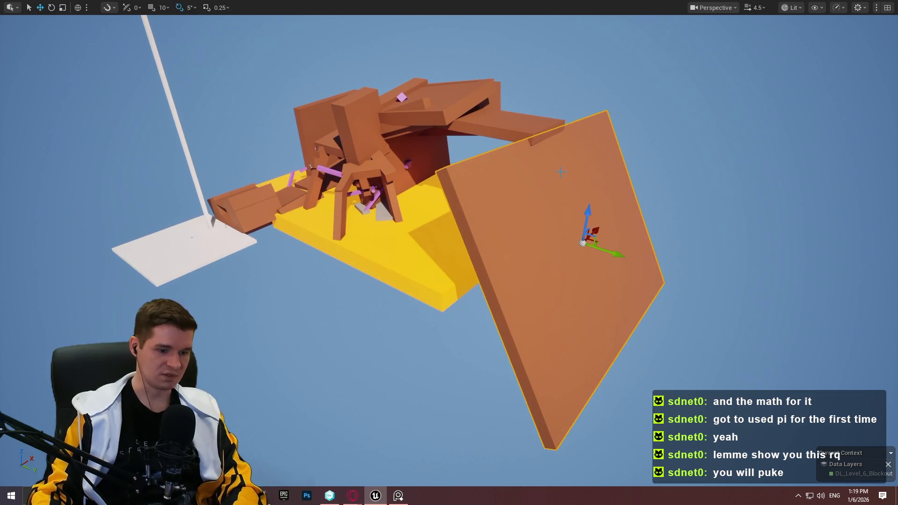
Restore the full editor layout and set the wall's X and Z rotation to 0 in Details.
key(F11)
scroll(817, 414, down, 5)
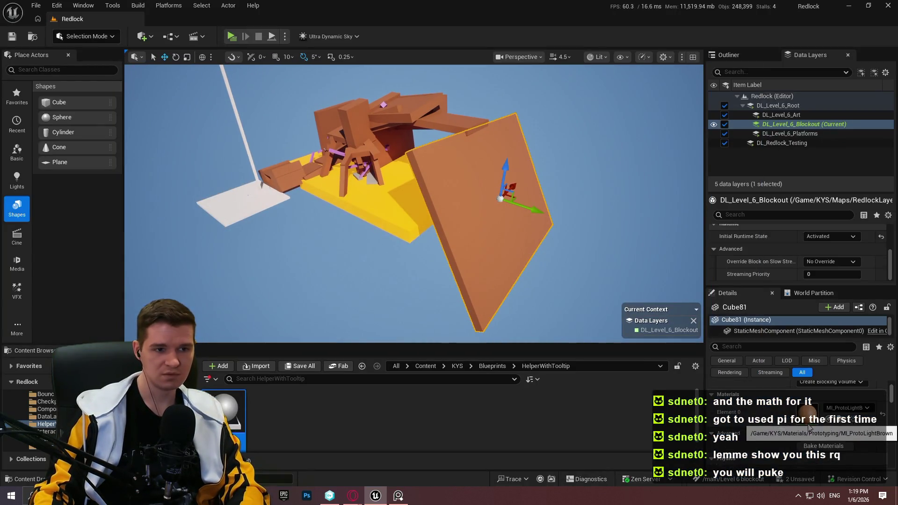
scroll(787, 423, up, 6)
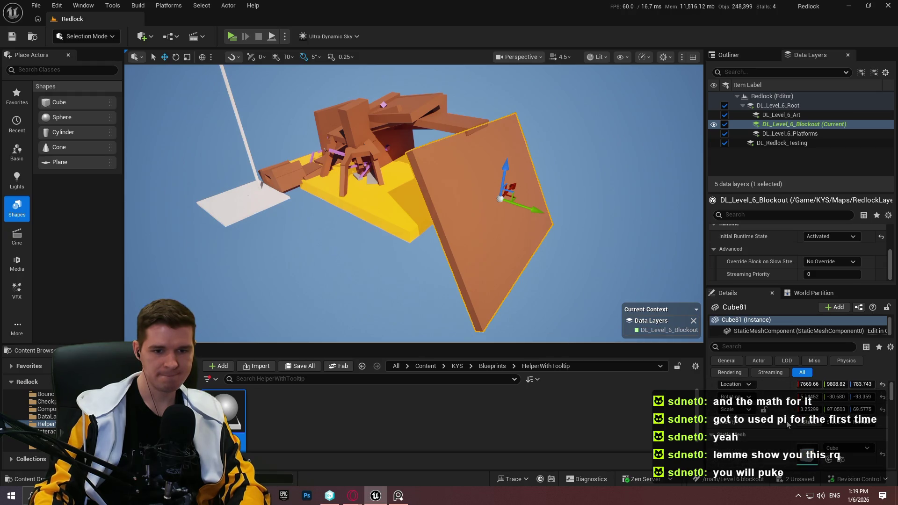
click(812, 397)
text(0)
key(Return)
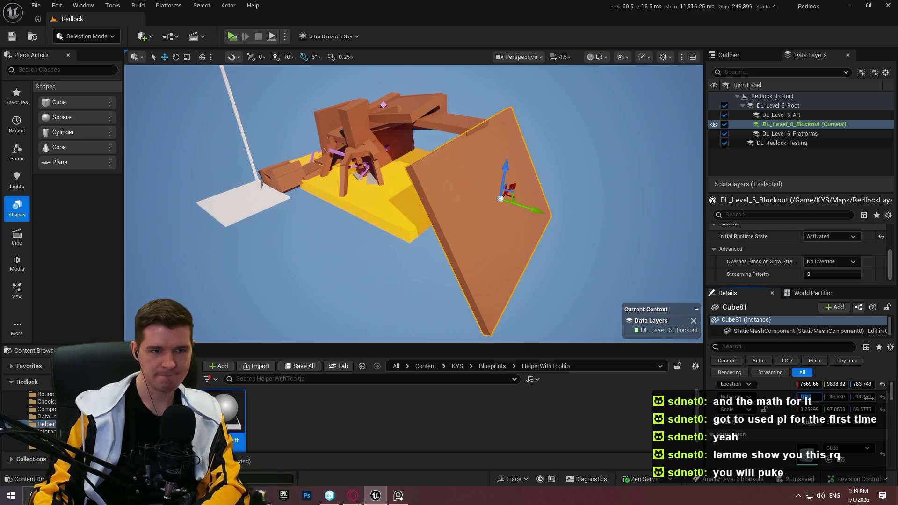
click(863, 396)
text(0)
key(Return)
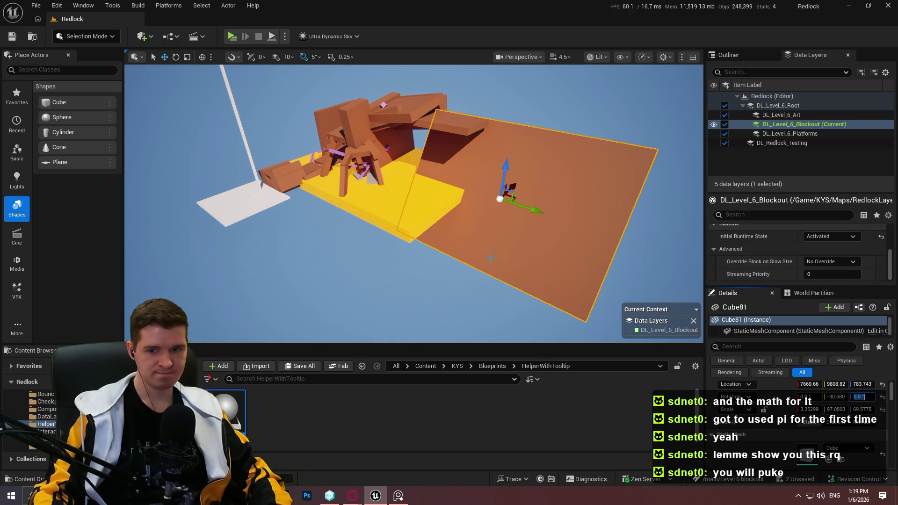
drag(557, 221, 560, 206)
Tilt the wall to -30°, turn it about its vertical axis, and slide it along Y toward the structure.
key(e)
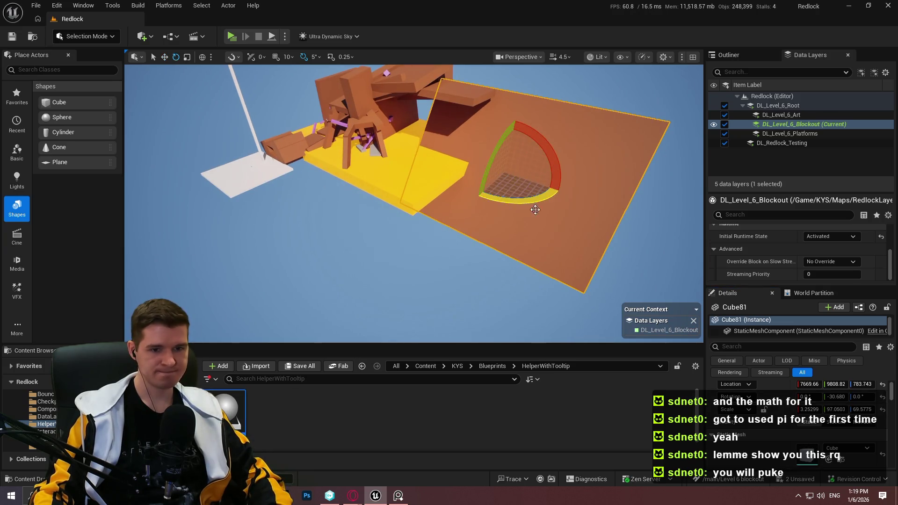
click(836, 397)
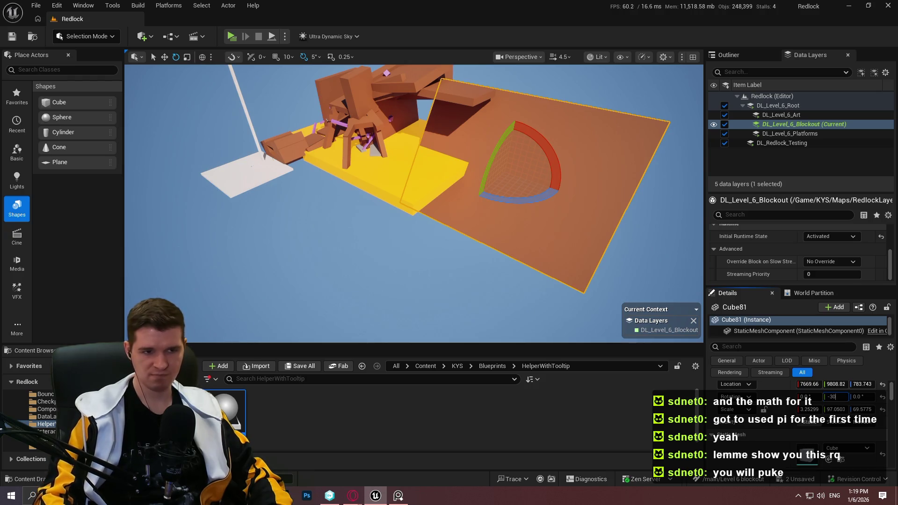
drag(478, 280, 503, 278)
drag(476, 221, 402, 220)
key(w)
key(f)
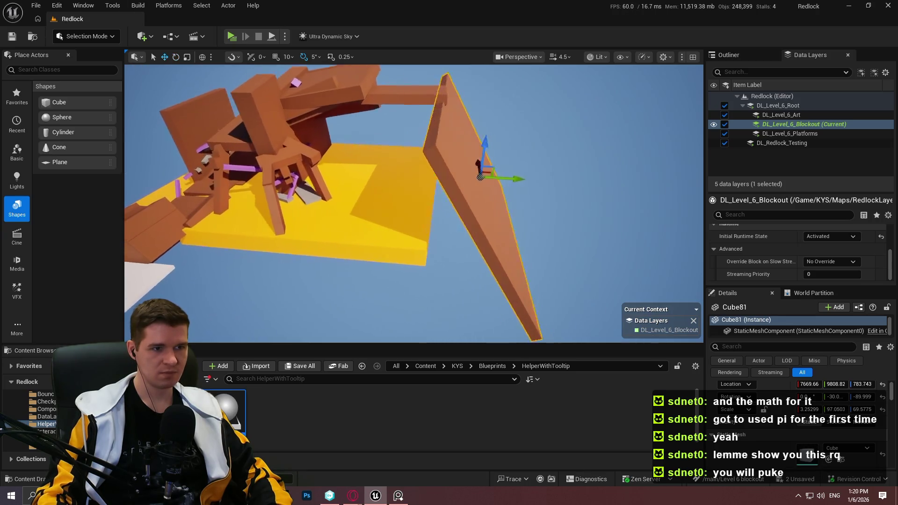
mouse_move(614, 180)
mouse_down()
mouse_move(524, 177)
mouse_move(585, 164)
mouse_up()
scroll(585, 164, down, 5)
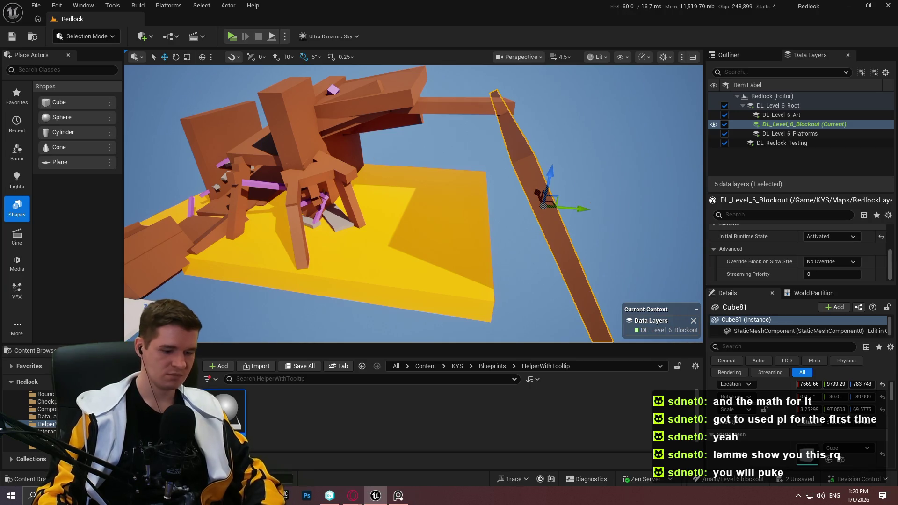
key(F11)
drag(607, 198, 489, 124)
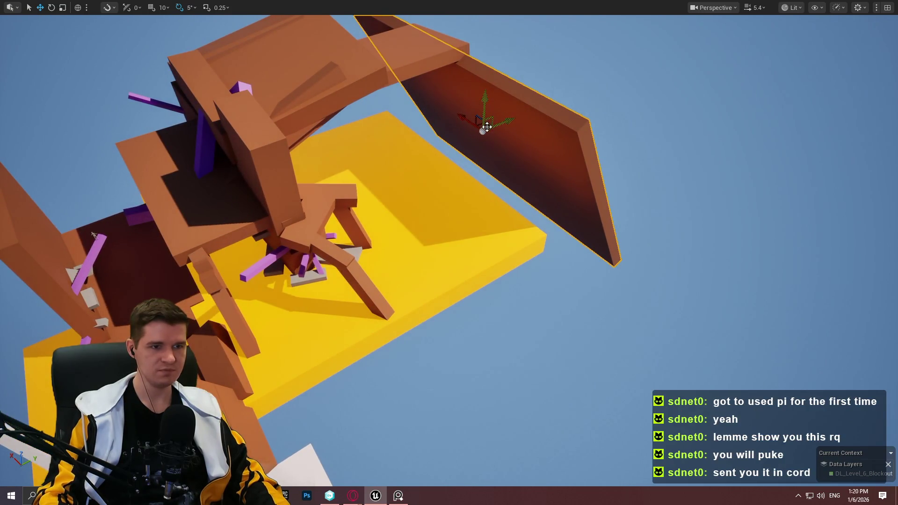
Duplicate the wall, rotate the copy about 115° into a panel, and slide it down-left along Y.
mouse_move(481, 125)
mouse_down()
mouse_move(478, 260)
mouse_move(479, 205)
mouse_up()
key(ctrl+z)
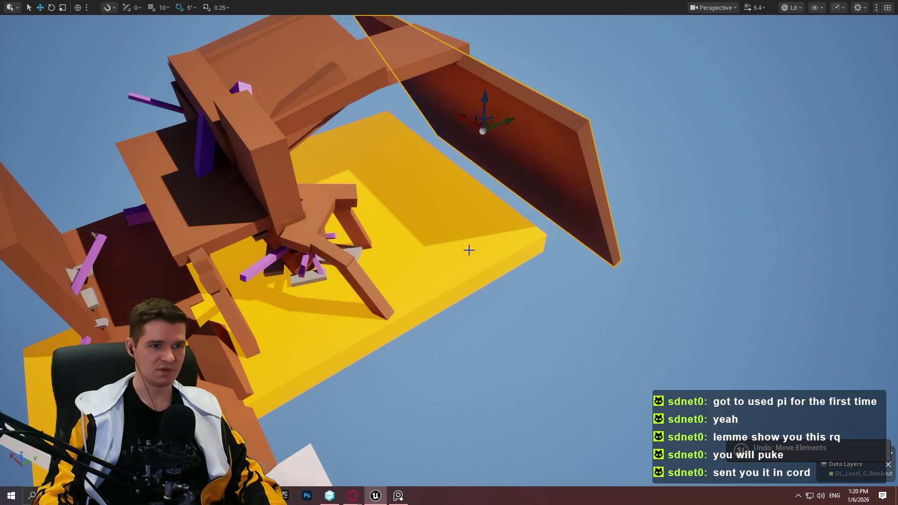
mouse_move(508, 116)
mouse_down()
mouse_move(418, 155)
mouse_move(453, 281)
mouse_up()
key(e)
mouse_move(526, 269)
mouse_down()
mouse_move(570, 260)
mouse_move(557, 237)
mouse_up()
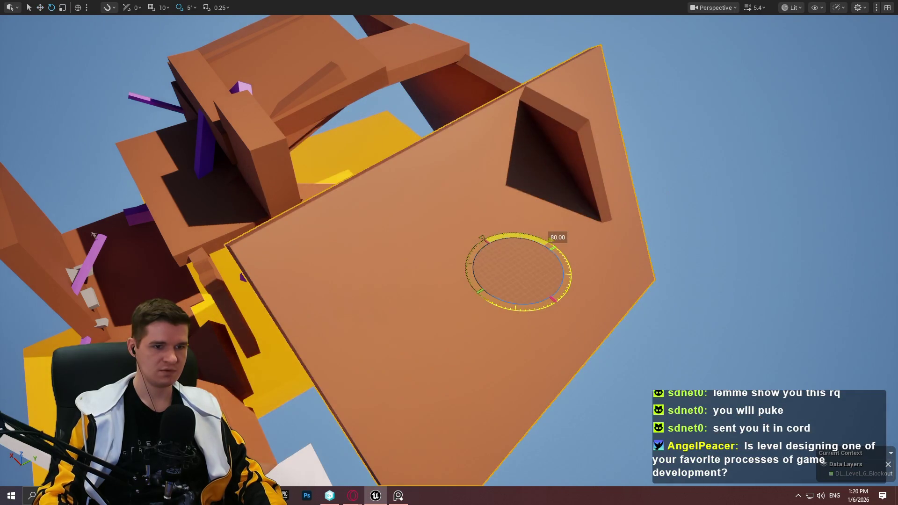
key(w)
mouse_move(513, 261)
mouse_down()
mouse_move(460, 307)
mouse_move(489, 298)
mouse_up()
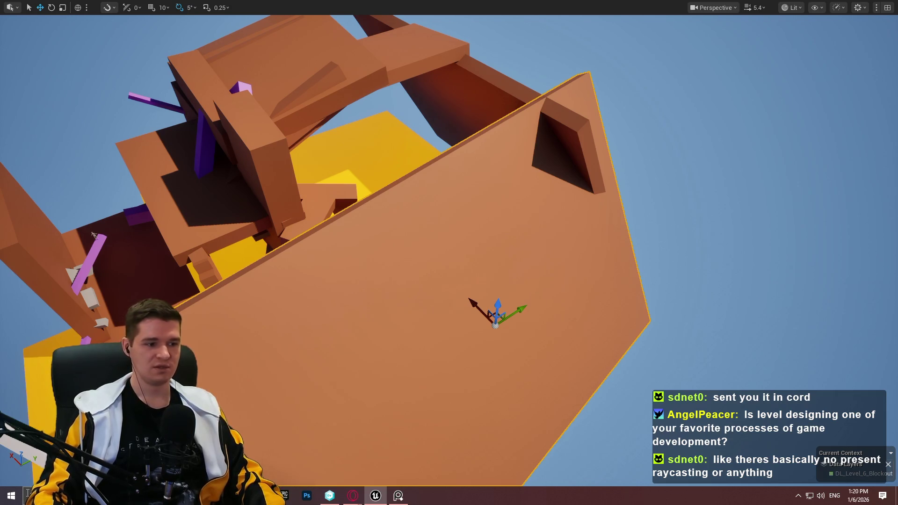
key(super)
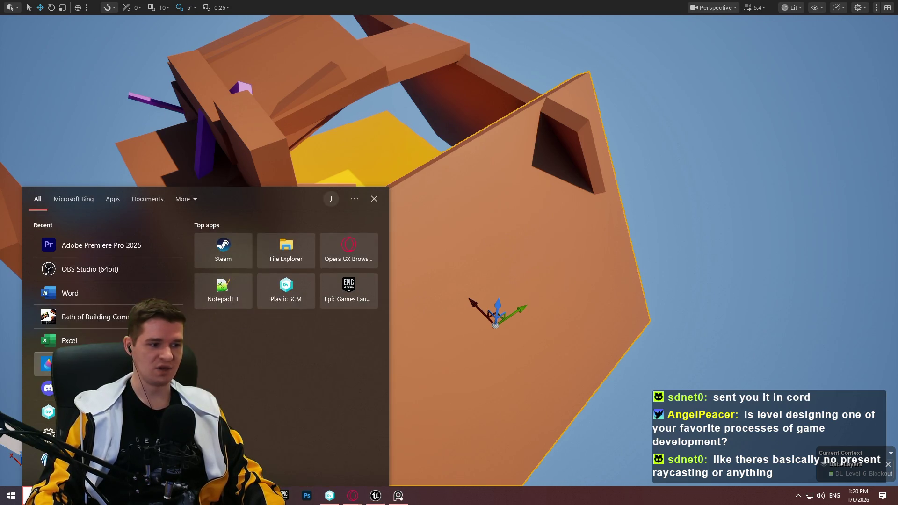
Launch Discord from the Start menu, then switch to the Opera GX window.
click(48, 388)
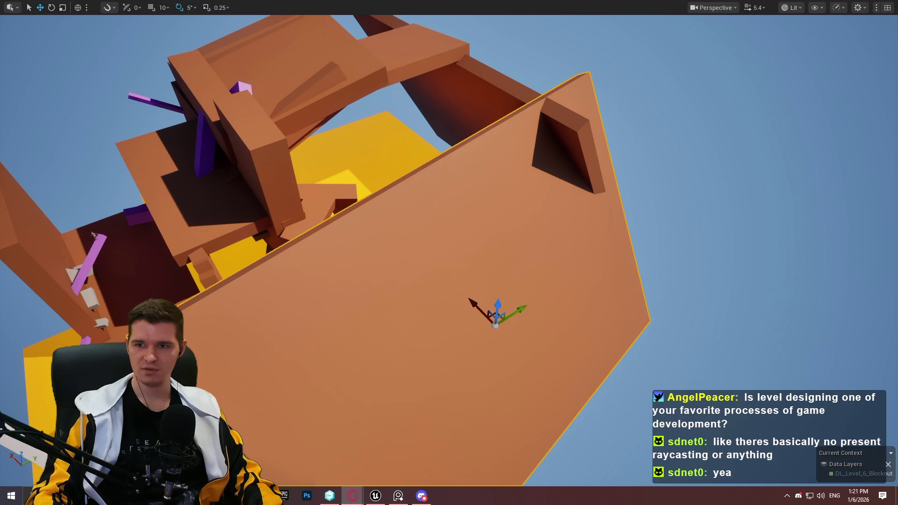
click(352, 496)
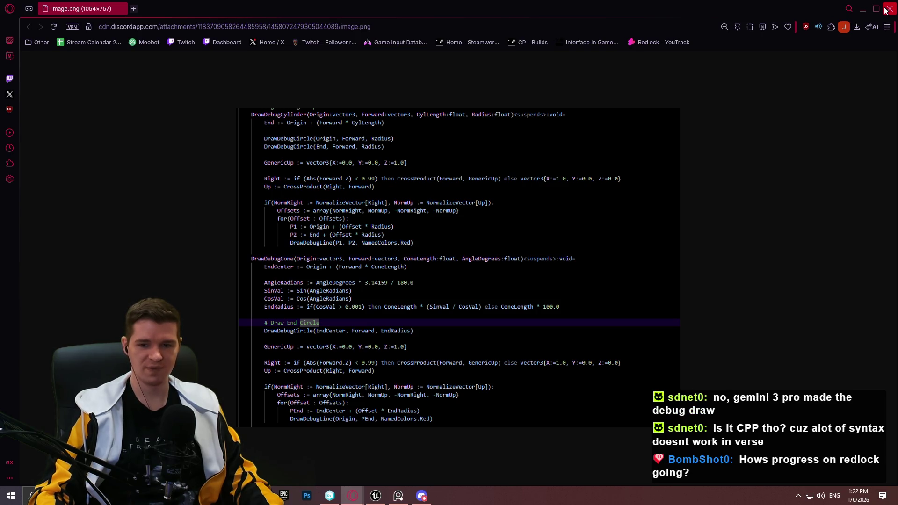
Close the Opera GX window showing the debug-draw code image.
click(885, 10)
Back in Unreal, shrink the plate slightly and slide the beam along X.
click(376, 496)
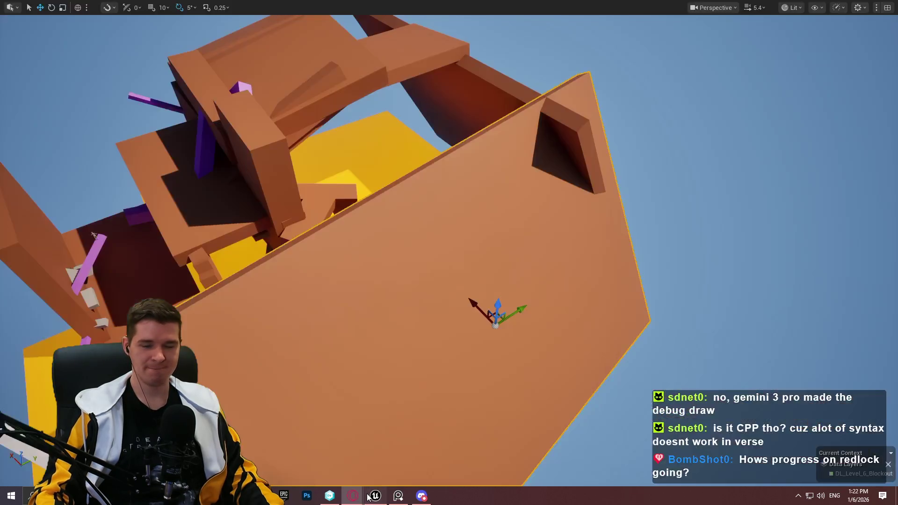
mouse_move(178, 168)
mouse_down()
mouse_move(119, 178)
mouse_move(110, 215)
mouse_up()
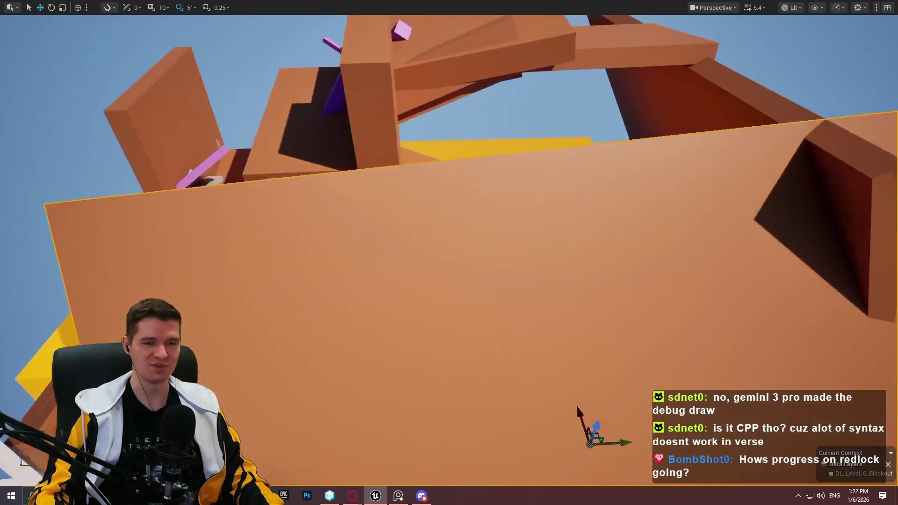
key(r)
mouse_move(706, 385)
mouse_down()
mouse_move(690, 387)
mouse_move(701, 387)
mouse_up()
key(f)
key(w)
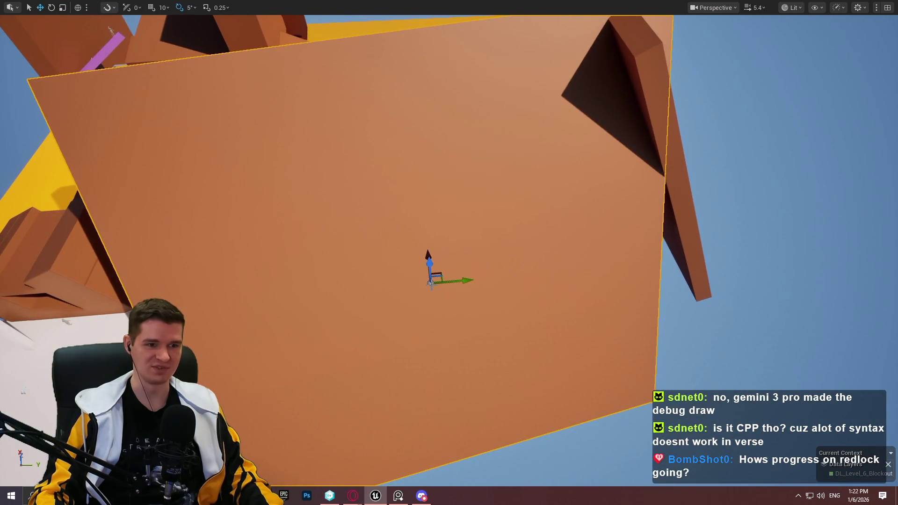
mouse_move(485, 278)
mouse_down()
mouse_move(585, 253)
mouse_move(591, 215)
mouse_up()
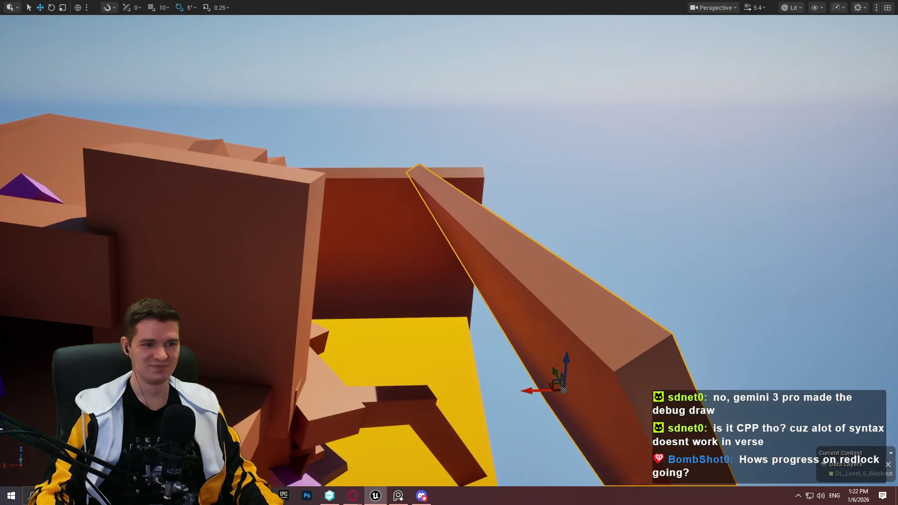
drag(533, 395, 559, 379)
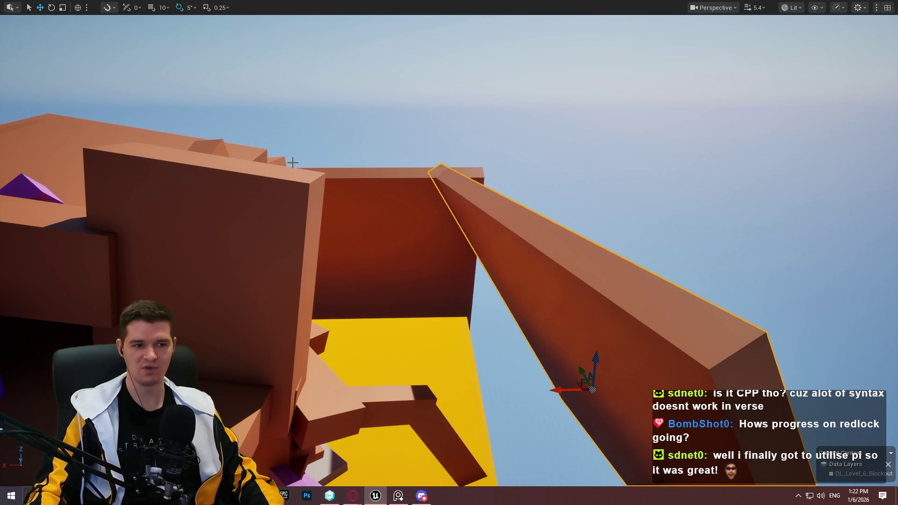
drag(463, 132, 463, 132)
drag(513, 120, 513, 120)
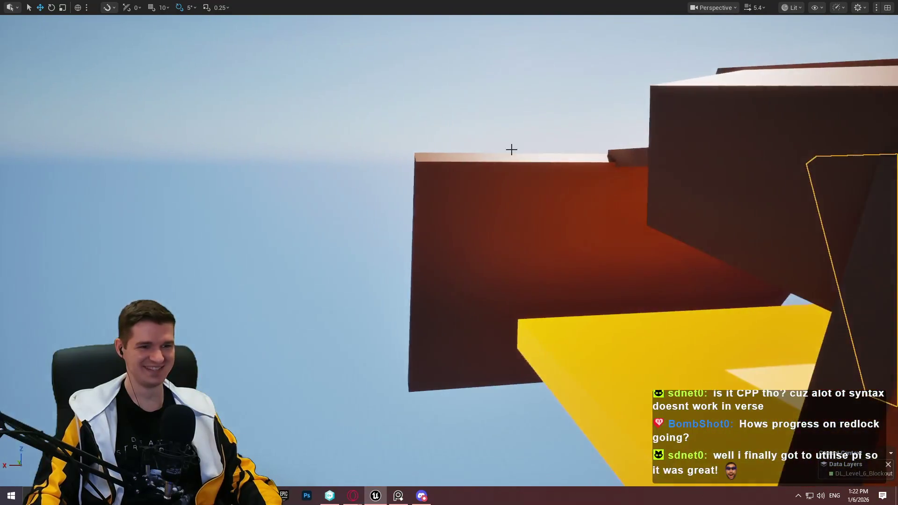
Rotate the neighbouring panel to about -85°.
click(630, 359)
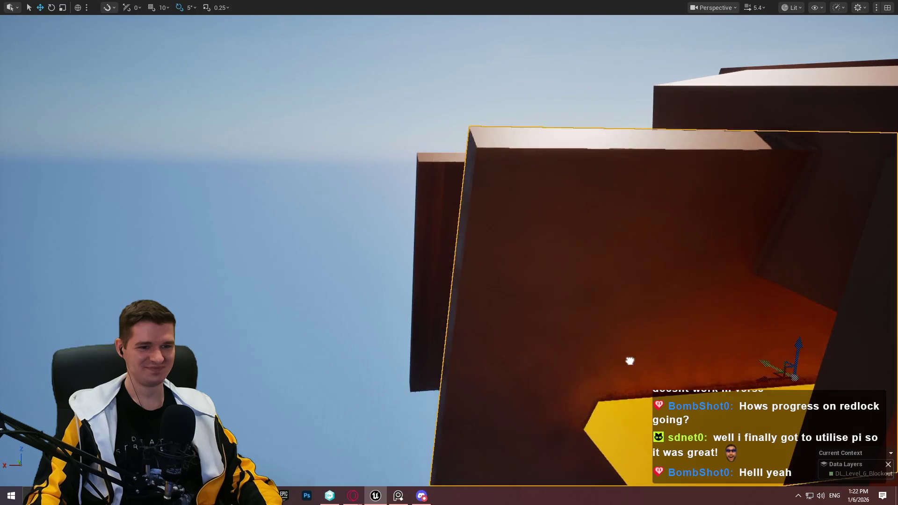
key(e)
mouse_move(791, 369)
mouse_down()
mouse_move(842, 393)
mouse_move(804, 382)
mouse_move(519, 393)
mouse_move(477, 421)
mouse_move(442, 416)
mouse_move(436, 397)
mouse_up()
key(w)
Tilt the beam's top end to the left and slide it along its length.
mouse_move(477, 378)
mouse_down()
mouse_move(496, 369)
mouse_move(486, 346)
mouse_move(468, 356)
mouse_move(477, 384)
mouse_move(468, 402)
mouse_move(482, 388)
mouse_move(467, 431)
mouse_move(472, 412)
mouse_move(460, 398)
mouse_up()
key(e)
mouse_move(292, 298)
mouse_down()
mouse_move(322, 292)
mouse_move(288, 312)
mouse_move(311, 297)
mouse_up()
key(w)
drag(187, 211, 201, 188)
drag(450, 253, 528, 231)
Select the yellow slab piece and drag out a copy of it.
drag(224, 257, 206, 255)
click(306, 107)
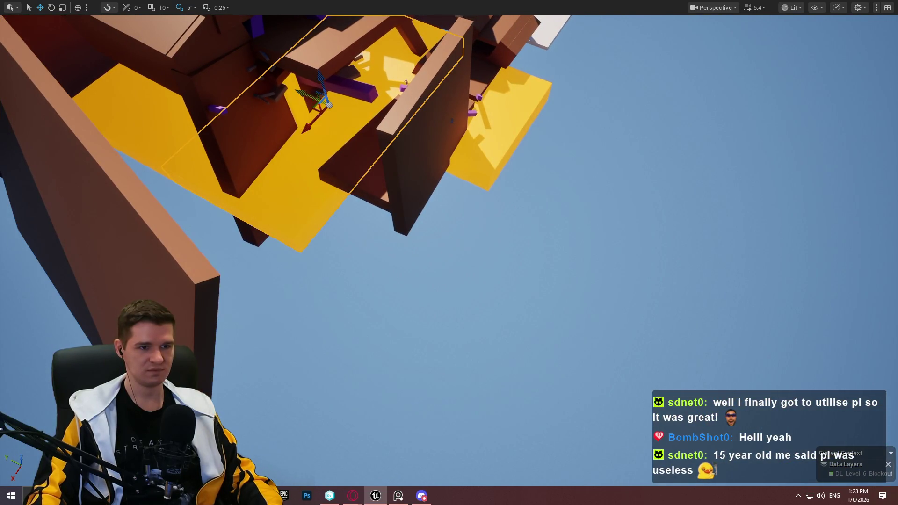
key(f)
key(f)
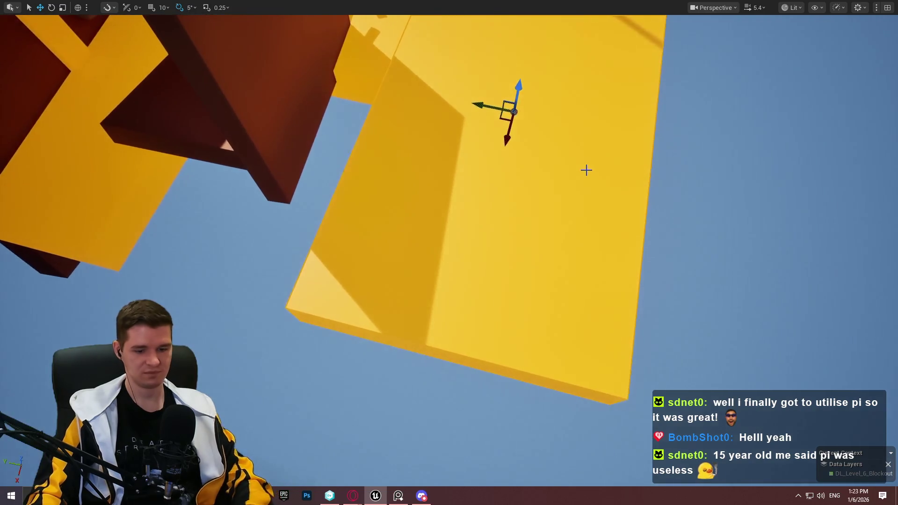
scroll(587, 170, down, 5)
mouse_move(453, 166)
alt+mouse_down()
mouse_move(361, 312)
mouse_move(381, 318)
mouse_move(437, 267)
alt+mouse_up()
key(r)
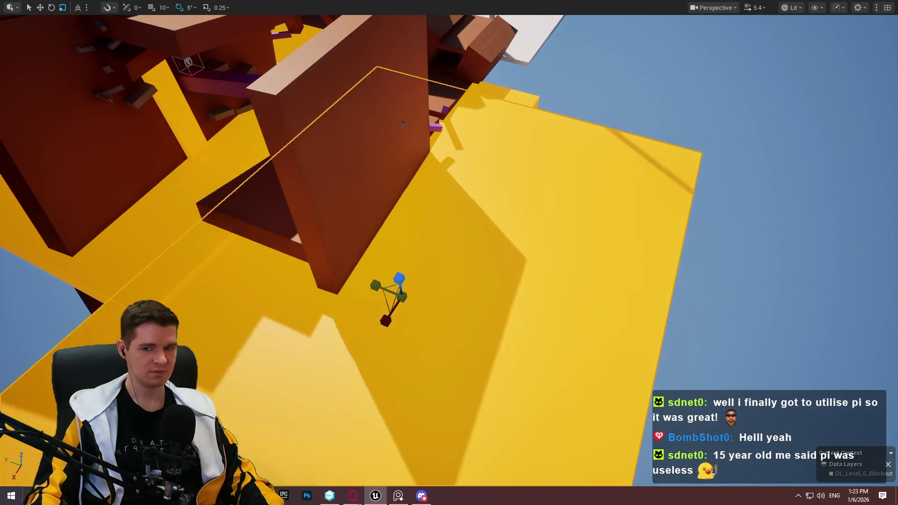
mouse_move(369, 283)
alt+mouse_down()
mouse_move(397, 283)
mouse_move(402, 302)
mouse_move(433, 264)
mouse_move(374, 287)
mouse_move(706, 371)
mouse_move(415, 357)
mouse_move(416, 334)
alt+mouse_up()
key(w)
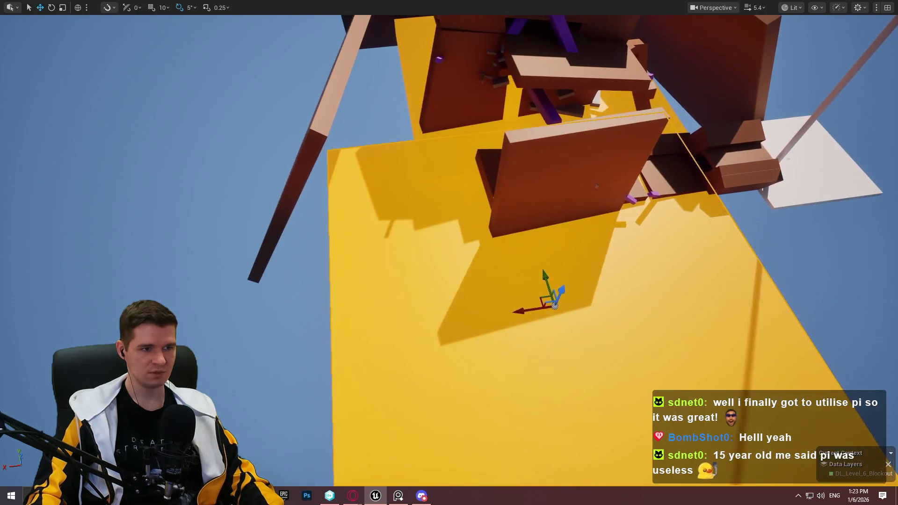
Alt-drag a copy of the thin left beam as a wall, rotate it -45°, and reposition it.
click(315, 163)
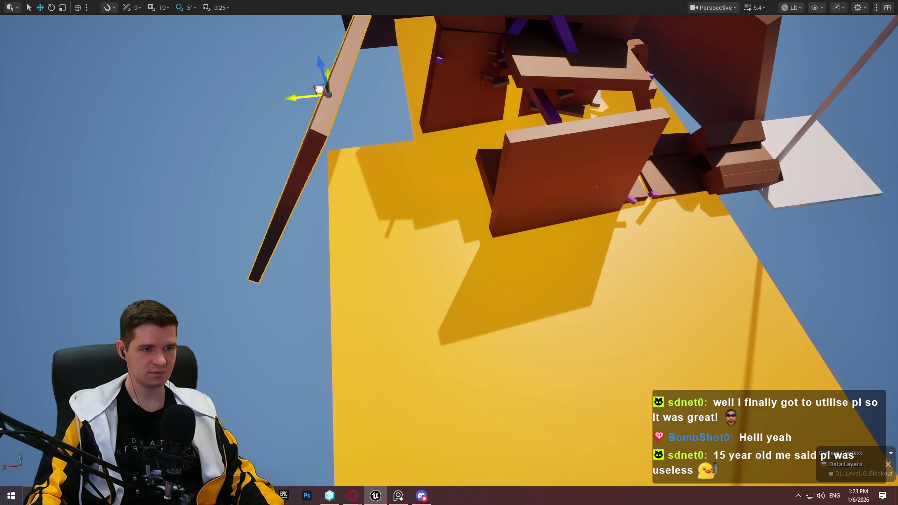
drag(328, 93, 389, 327)
key(e)
mouse_move(412, 357)
mouse_down()
mouse_move(356, 386)
mouse_move(386, 398)
mouse_move(446, 339)
mouse_up()
key(w)
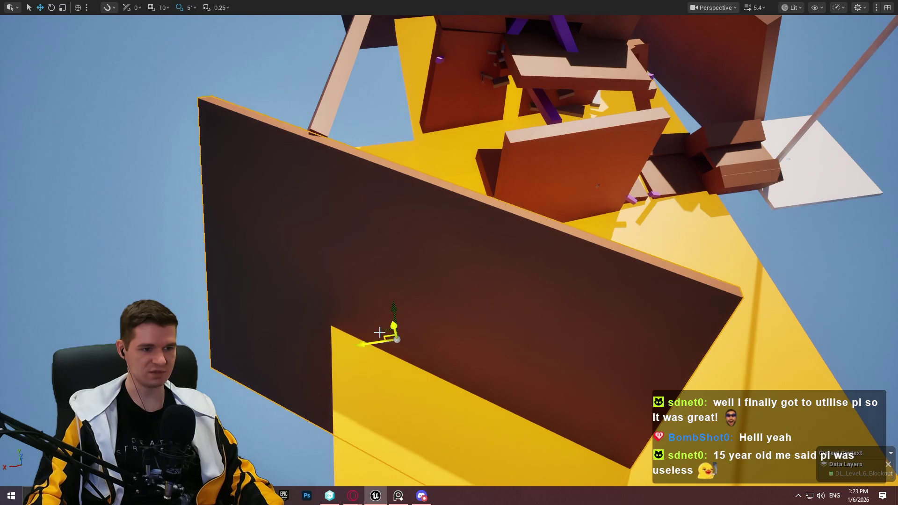
mouse_move(384, 331)
mouse_down()
mouse_move(430, 388)
mouse_move(408, 408)
mouse_move(442, 402)
mouse_move(469, 381)
mouse_up()
mouse_move(594, 366)
mouse_down()
mouse_move(580, 327)
mouse_move(561, 323)
mouse_move(603, 363)
mouse_up()
scroll(603, 363, down, 5)
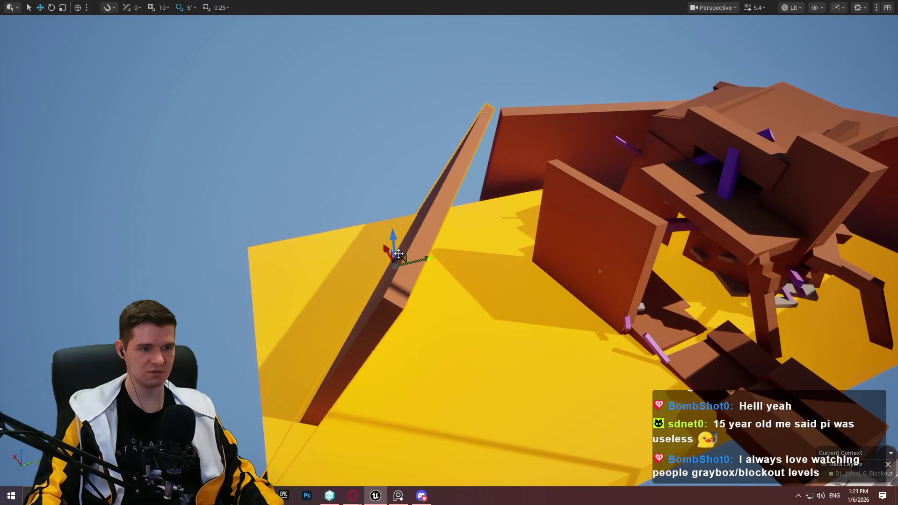
mouse_move(395, 263)
mouse_down()
mouse_move(521, 399)
mouse_move(491, 398)
mouse_move(441, 357)
mouse_up()
Turn the wall -40° about the vertical axis, then in local space tilt it -60°.
key(e)
mouse_move(405, 315)
mouse_down()
mouse_move(404, 281)
mouse_move(372, 302)
mouse_move(398, 297)
mouse_move(395, 357)
mouse_move(238, 368)
mouse_move(389, 303)
mouse_up()
key(w)
key(e)
mouse_move(348, 231)
mouse_down()
mouse_move(318, 234)
mouse_move(352, 230)
mouse_move(387, 198)
mouse_move(359, 196)
mouse_move(376, 201)
mouse_move(369, 204)
mouse_up()
mouse_move(536, 210)
mouse_down()
mouse_move(440, 229)
mouse_move(423, 196)
mouse_move(414, 225)
mouse_move(381, 137)
mouse_up()
mouse_move(330, 209)
mouse_down()
mouse_move(292, 159)
mouse_move(321, 136)
mouse_move(309, 162)
mouse_up()
key(e)
key(ctrl+z)
key(ctrl+grave)
mouse_move(296, 141)
mouse_down()
mouse_move(314, 176)
mouse_move(306, 166)
mouse_up()
Inspect the tilted slab from above and below, then scale it up much larger.
key(w)
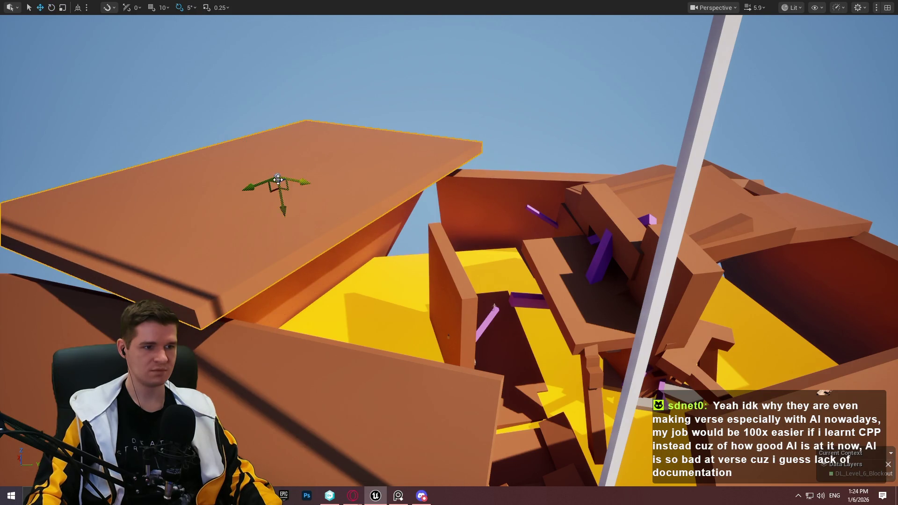
scroll(278, 182, up, 5)
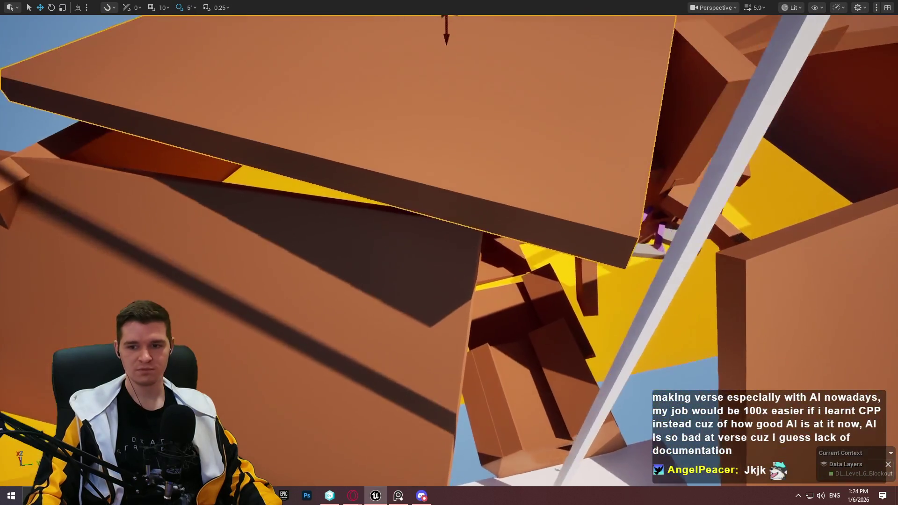
mouse_move(554, 228)
mouse_down()
mouse_move(555, 219)
mouse_move(554, 228)
mouse_up()
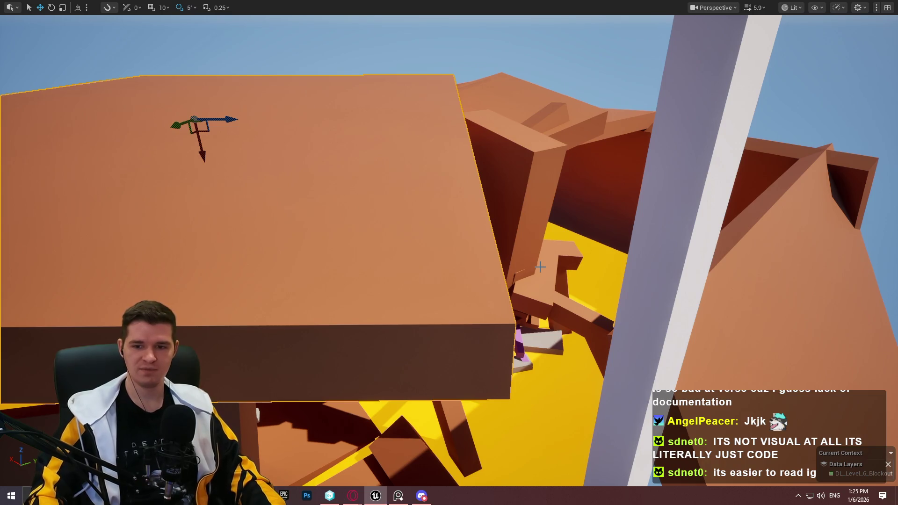
drag(465, 290, 464, 289)
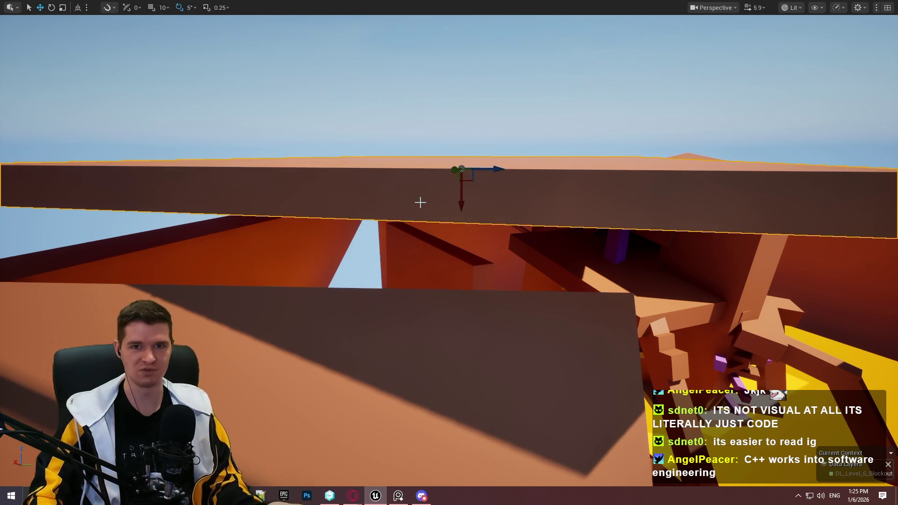
drag(482, 84, 561, 220)
key(e)
key(r)
drag(487, 150, 497, 136)
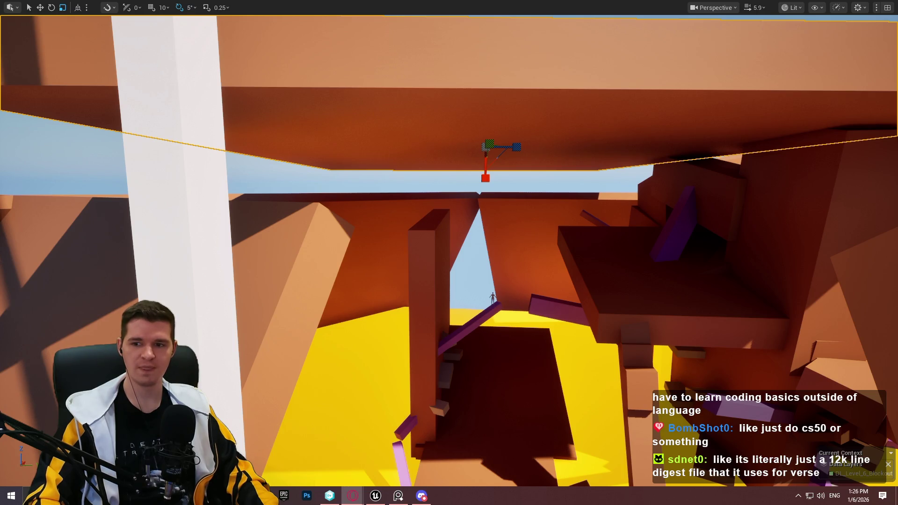
key(alt+Tab)
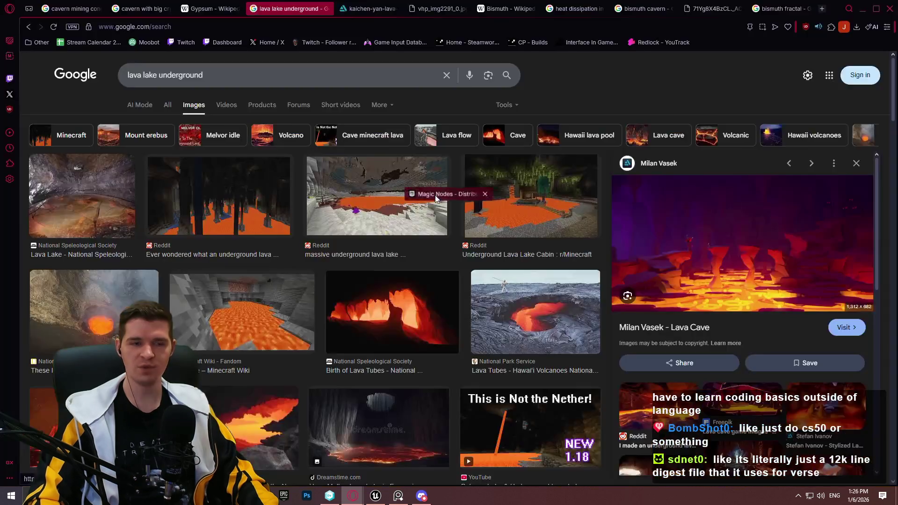
View the enlarged Magic Nodes example screenshot on imgur, then close the browser and return to Unreal.
scroll(495, 268, down, 5)
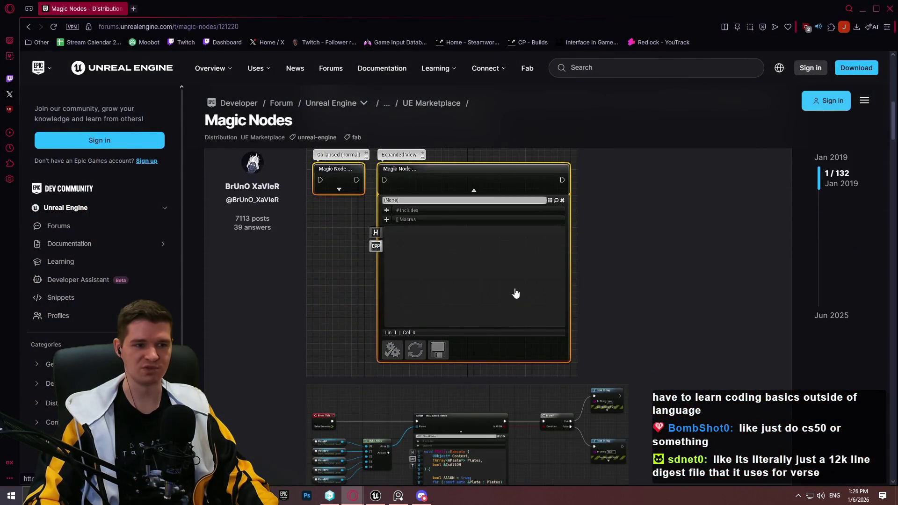
scroll(487, 225, down, 2)
click(491, 356)
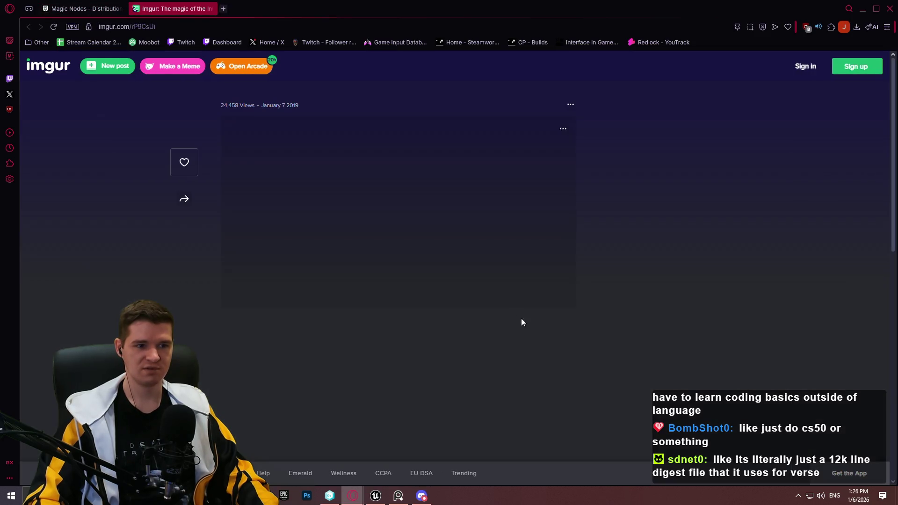
click(400, 230)
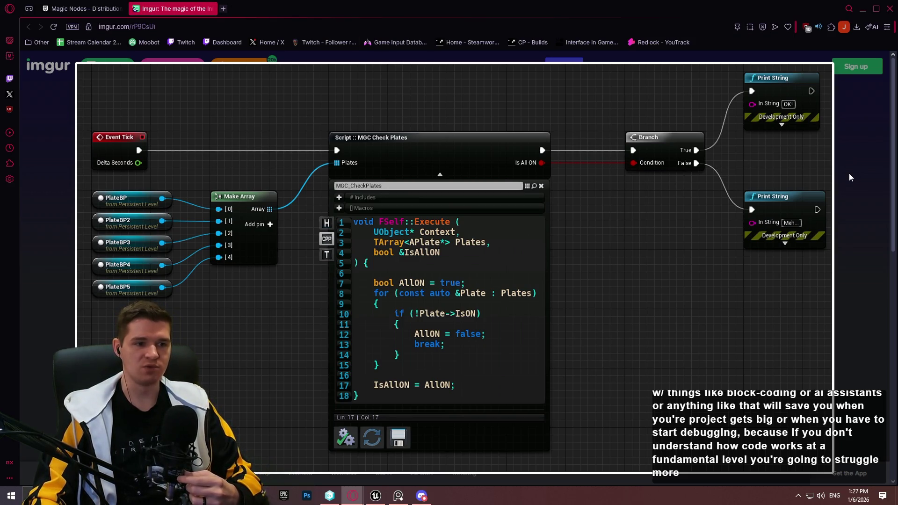
click(851, 176)
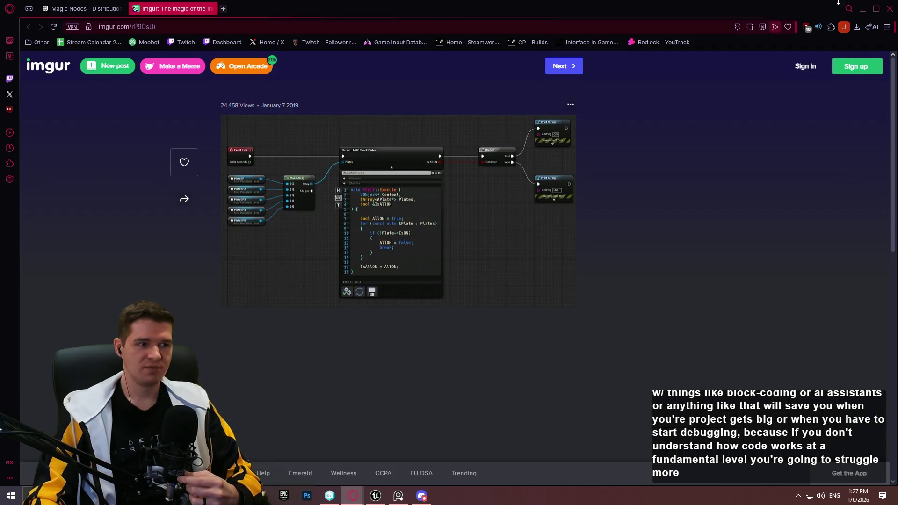
click(892, 11)
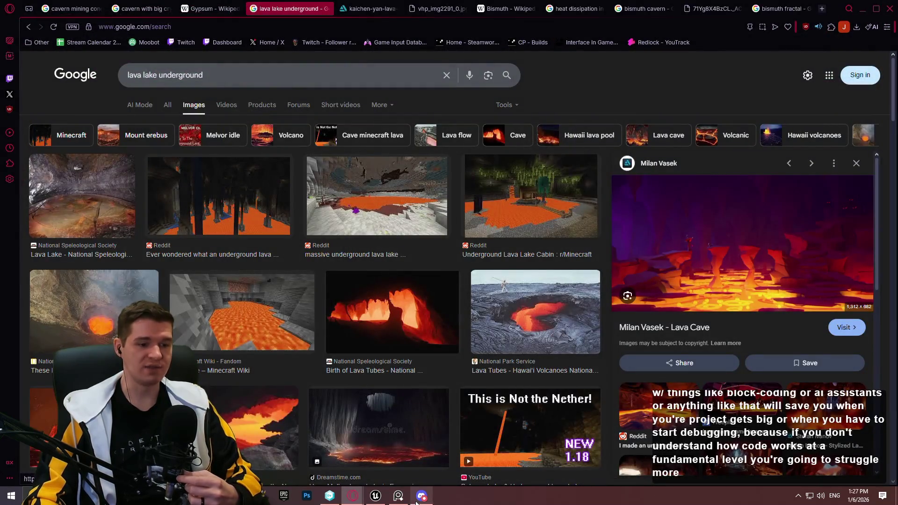
click(375, 496)
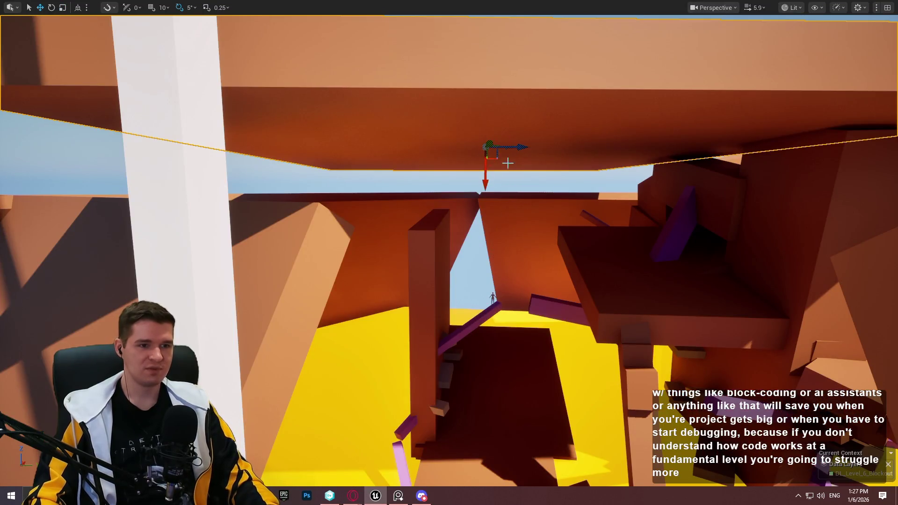
Drop the enlarged roof slab down along Z until it sits just over the walls.
key(w)
mouse_move(486, 173)
mouse_down()
mouse_move(462, 214)
mouse_move(467, 194)
mouse_move(451, 209)
mouse_up()
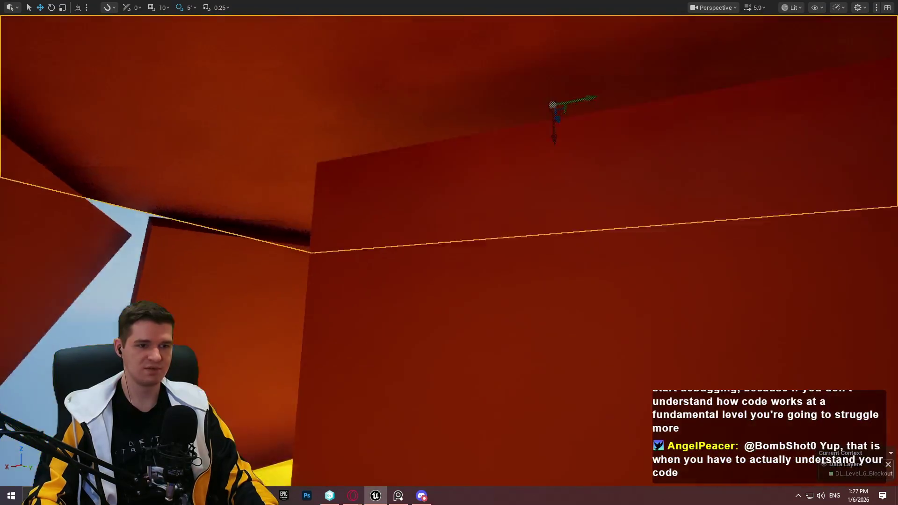
key(r)
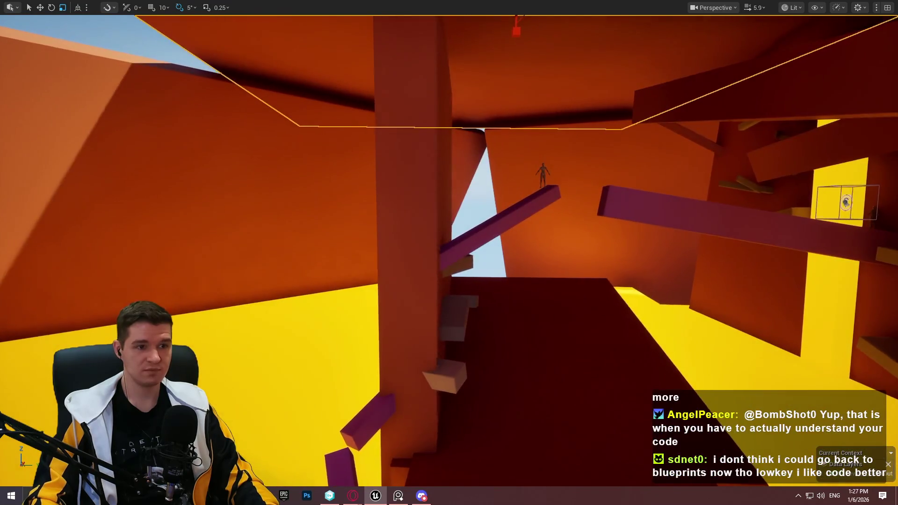
scroll(607, 138, down, 3)
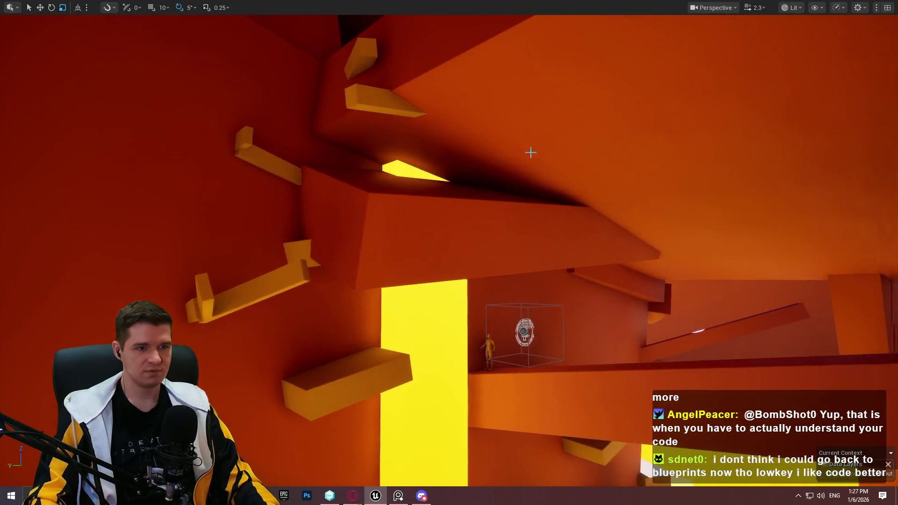
Raise the large overhanging block, then lower it slightly and slide it sideways along its length.
click(425, 202)
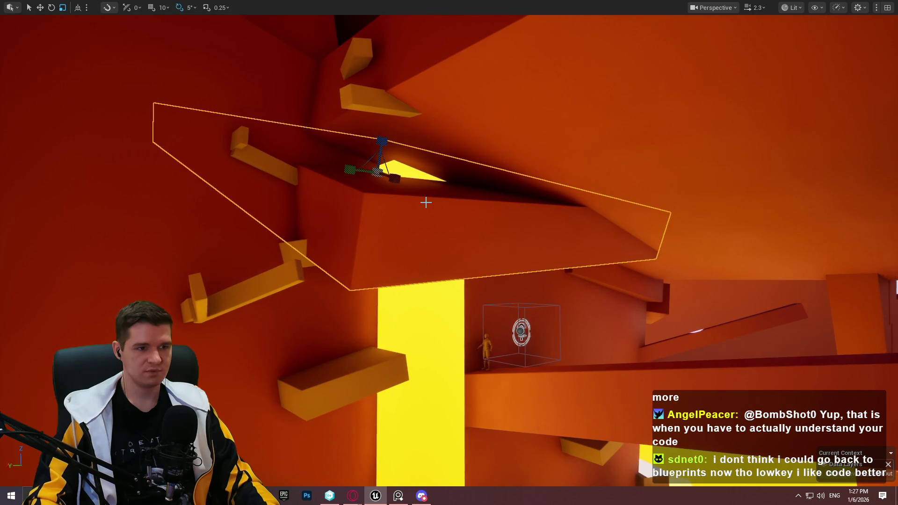
key(w)
key(Right)
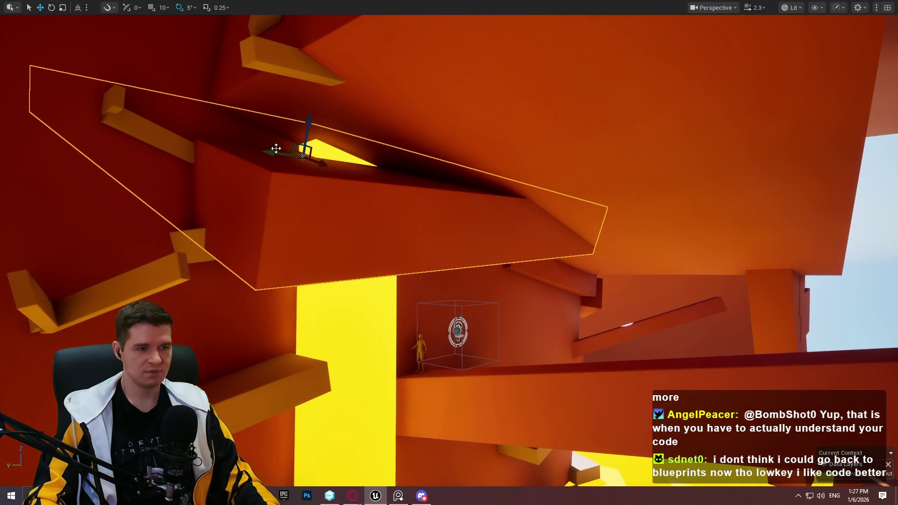
mouse_move(305, 135)
mouse_down()
mouse_move(314, 94)
mouse_move(346, 128)
mouse_move(353, 110)
mouse_move(349, 121)
mouse_up()
key(e)
key(w)
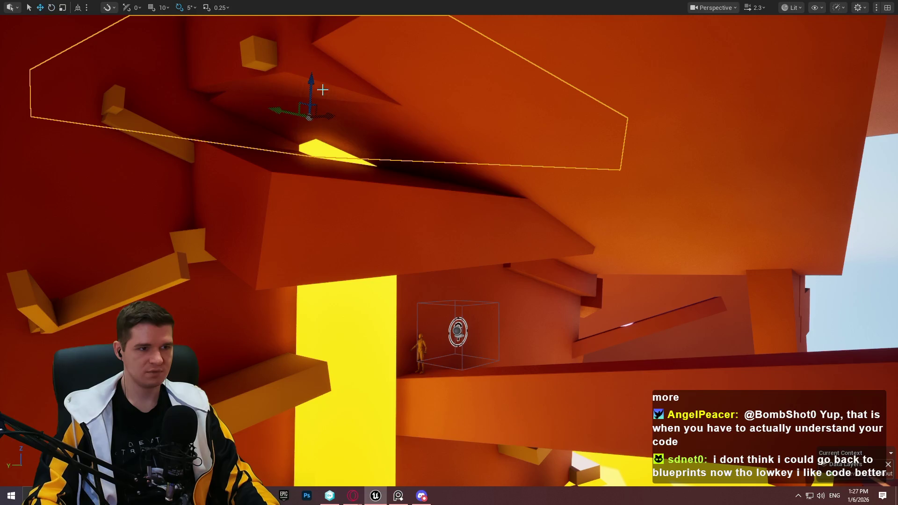
drag(311, 93, 327, 138)
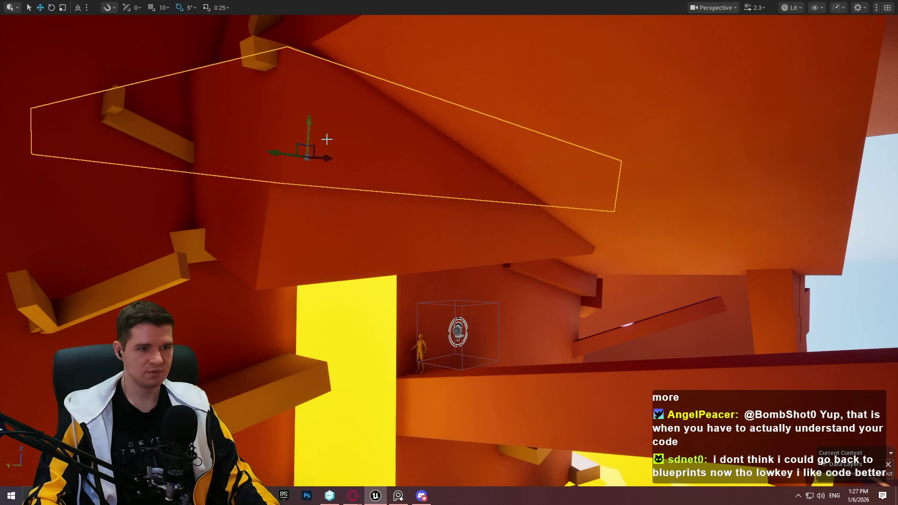
drag(271, 153, 288, 154)
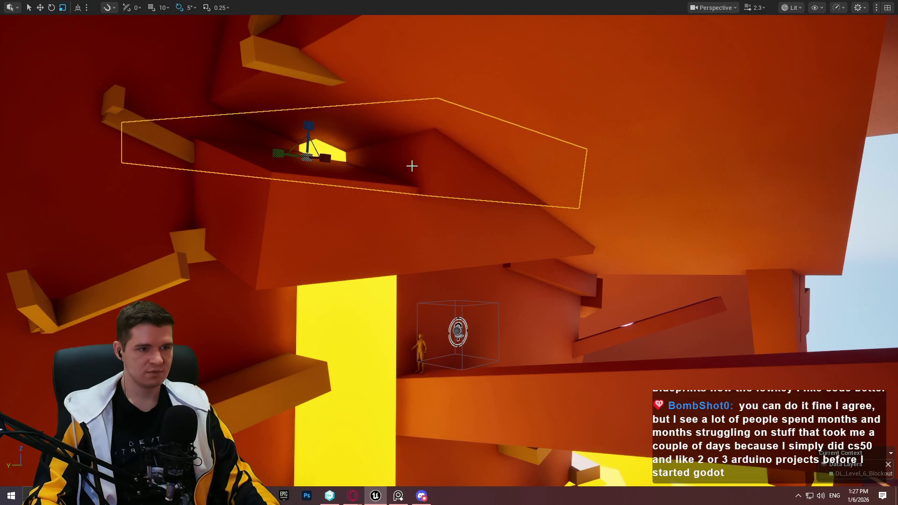
Rotate and shrink the overhanging block, then shift it right and up.
key(e)
mouse_move(358, 179)
mouse_down()
mouse_move(272, 159)
mouse_move(243, 168)
mouse_move(219, 208)
mouse_move(350, 220)
mouse_up()
key(r)
mouse_move(305, 245)
mouse_down()
mouse_move(358, 235)
mouse_move(339, 244)
mouse_move(349, 241)
mouse_move(332, 142)
mouse_move(299, 133)
mouse_move(338, 146)
mouse_move(318, 143)
mouse_move(328, 155)
mouse_move(321, 143)
mouse_move(332, 126)
mouse_move(323, 143)
mouse_up()
key(w)
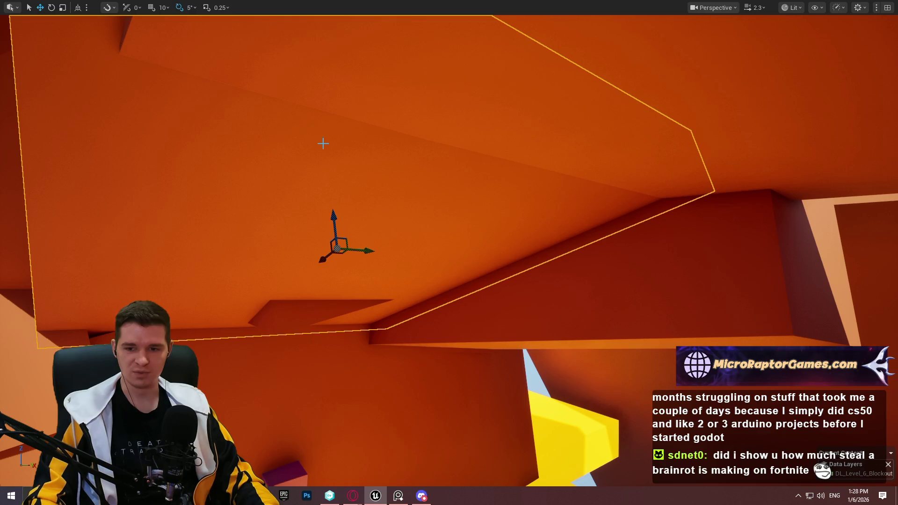
mouse_move(272, 117)
mouse_down()
mouse_move(291, 159)
mouse_move(281, 211)
mouse_move(276, 187)
mouse_up()
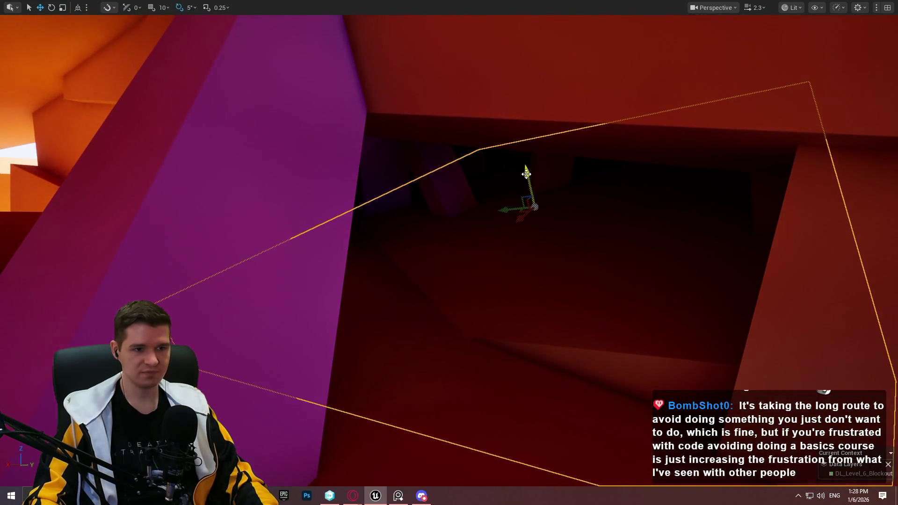
Tilt the dark slab by -5° and nudge it slightly upward.
mouse_move(526, 174)
mouse_down()
mouse_move(536, 198)
mouse_move(542, 174)
mouse_move(526, 172)
mouse_up()
key(e)
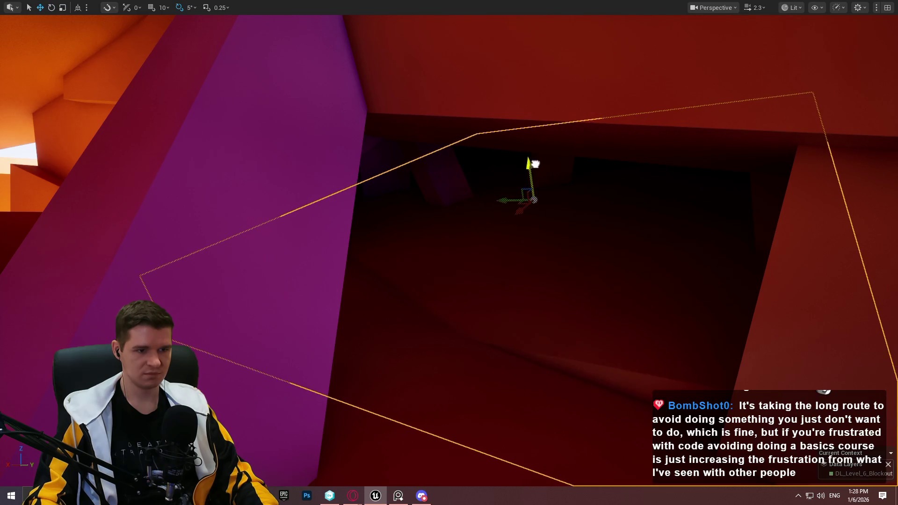
mouse_move(537, 171)
mouse_down()
mouse_move(529, 171)
mouse_move(550, 171)
mouse_up()
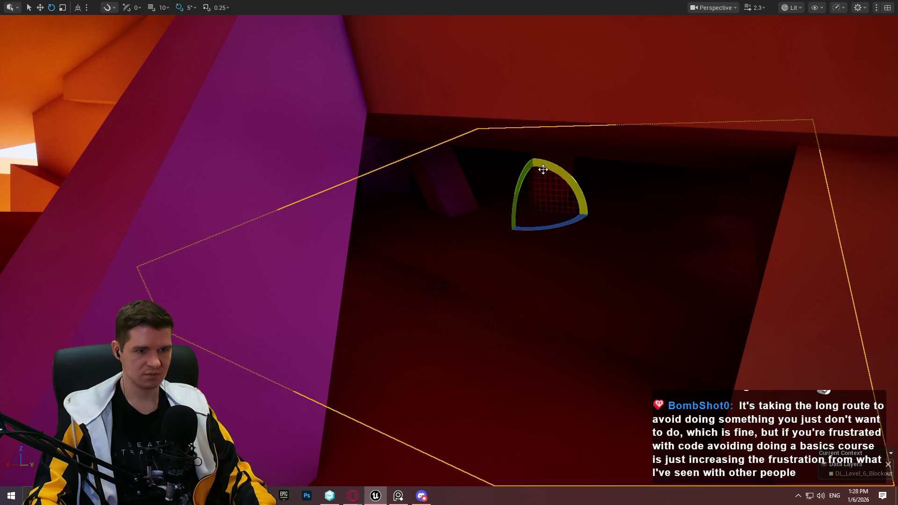
mouse_move(577, 203)
mouse_down()
mouse_move(553, 243)
mouse_move(515, 220)
mouse_move(533, 244)
mouse_move(505, 196)
mouse_move(441, 272)
mouse_move(374, 304)
mouse_move(213, 335)
mouse_up()
mouse_move(97, 279)
mouse_down()
mouse_move(118, 281)
mouse_move(80, 311)
mouse_up()
Place a point light in the dark passage and raise it higher.
mouse_move(357, 313)
mouse_down()
mouse_move(389, 298)
mouse_move(357, 314)
mouse_up()
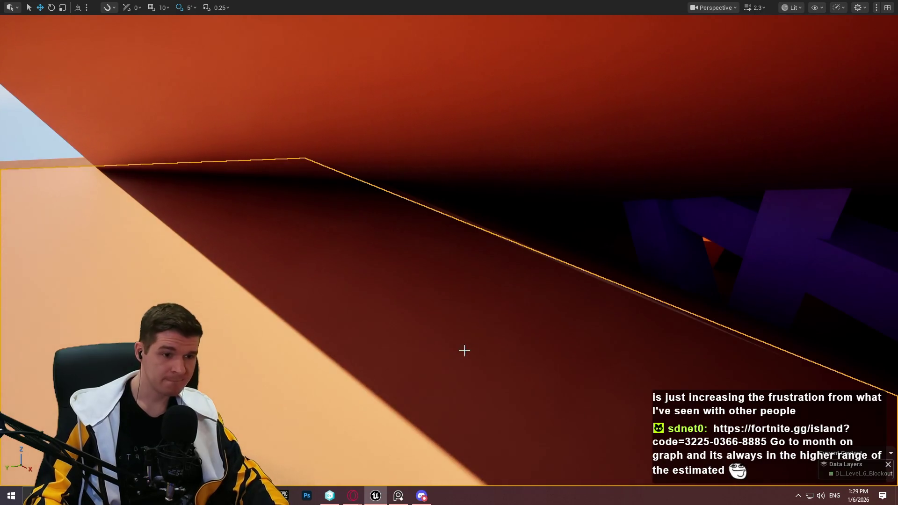
click(520, 324)
mouse_move(522, 276)
mouse_down()
mouse_move(523, 246)
mouse_move(513, 247)
mouse_move(538, 244)
mouse_move(570, 257)
mouse_move(496, 201)
mouse_move(496, 178)
mouse_move(496, 241)
mouse_up()
Leave the fullscreen viewport and save all changes with File > Save All.
scroll(496, 178, down, 2)
scroll(496, 236, up, 1)
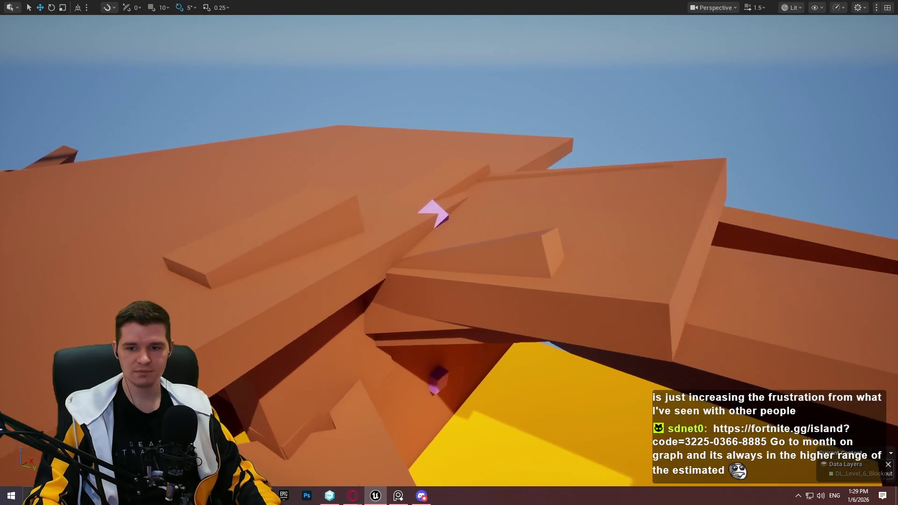
drag(496, 163, 495, 162)
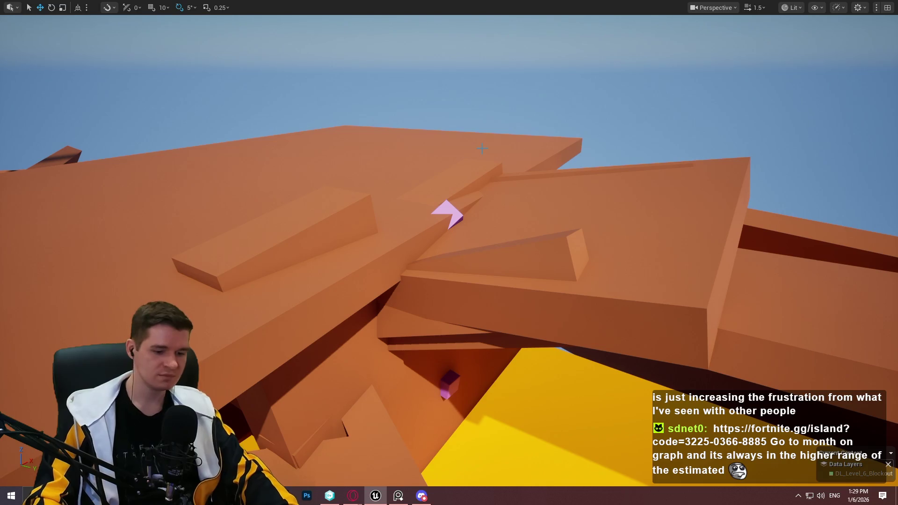
key(F11)
click(36, 5)
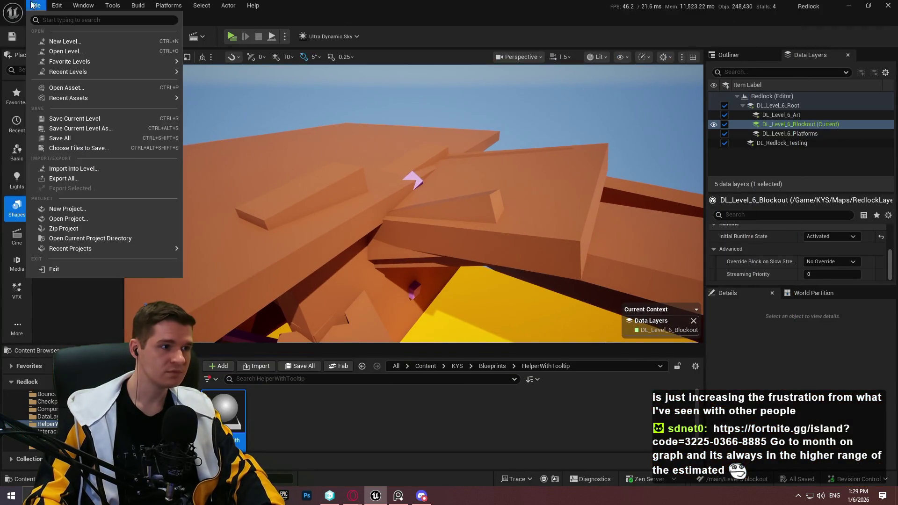
click(66, 139)
Return the viewport to fullscreen and switch to the Opera lava lake reference images.
drag(418, 150, 412, 140)
key(F11)
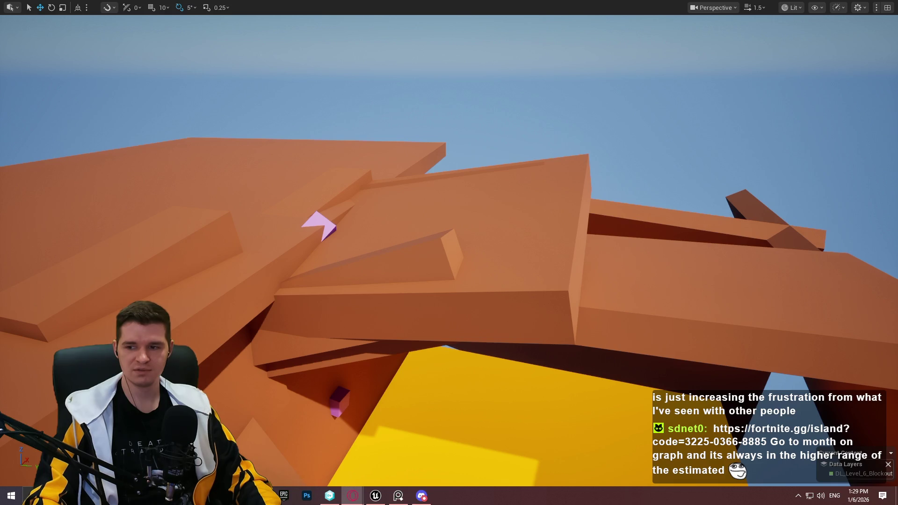
key(alt+Tab)
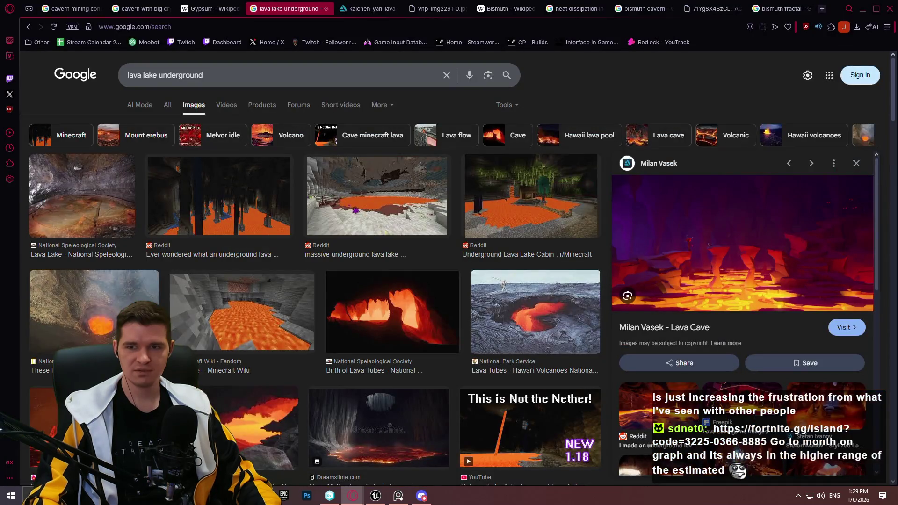
Show the island's Player Count for the past month (1M) on fortnite.gg.
key(alt+Tab)
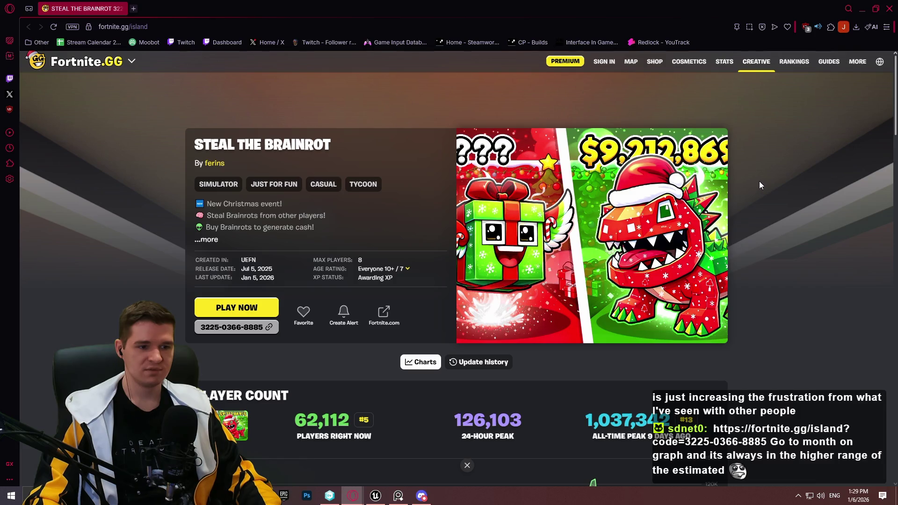
scroll(531, 314, down, 2)
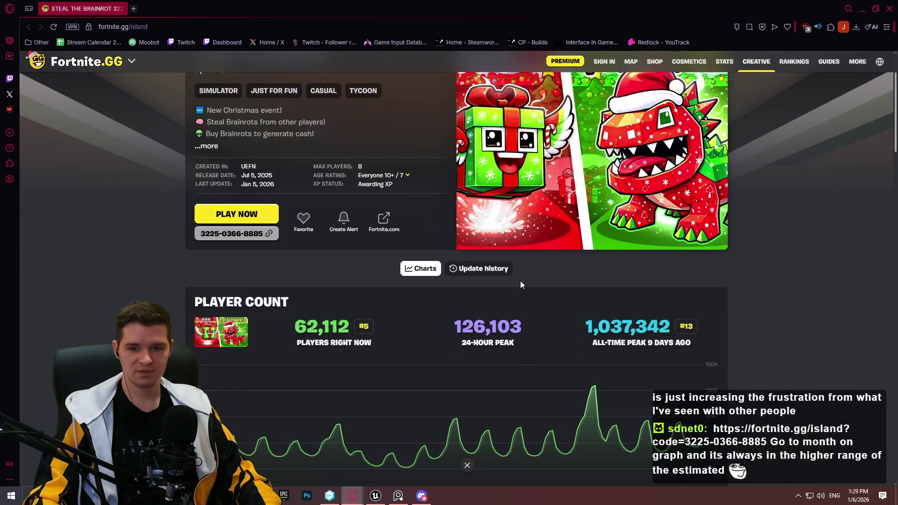
scroll(512, 269, down, 4)
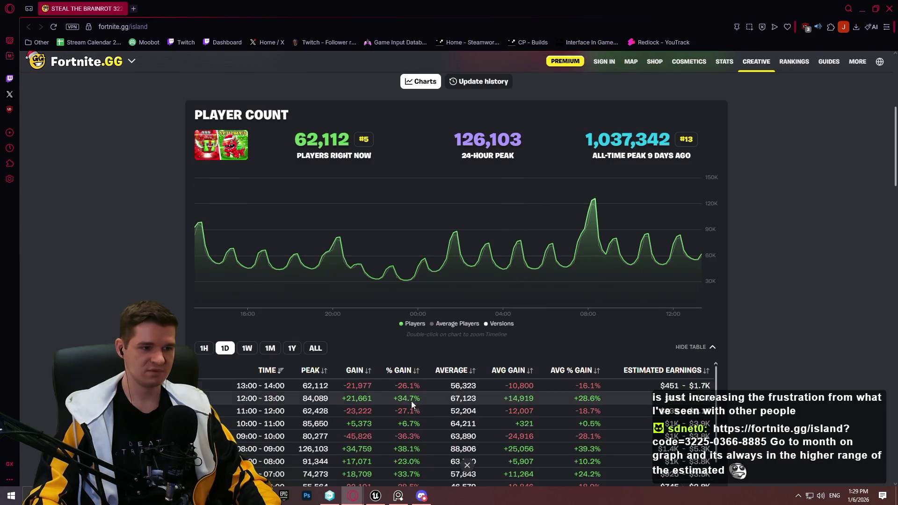
click(270, 348)
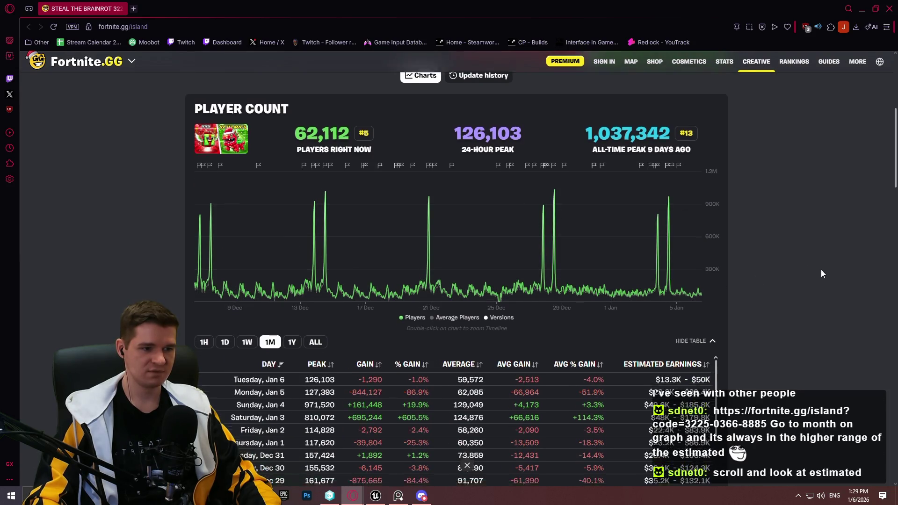
Scroll through the player count table, then go back to the lava lake images and Unreal Editor.
scroll(821, 267, down, 3)
scroll(786, 253, up, 2)
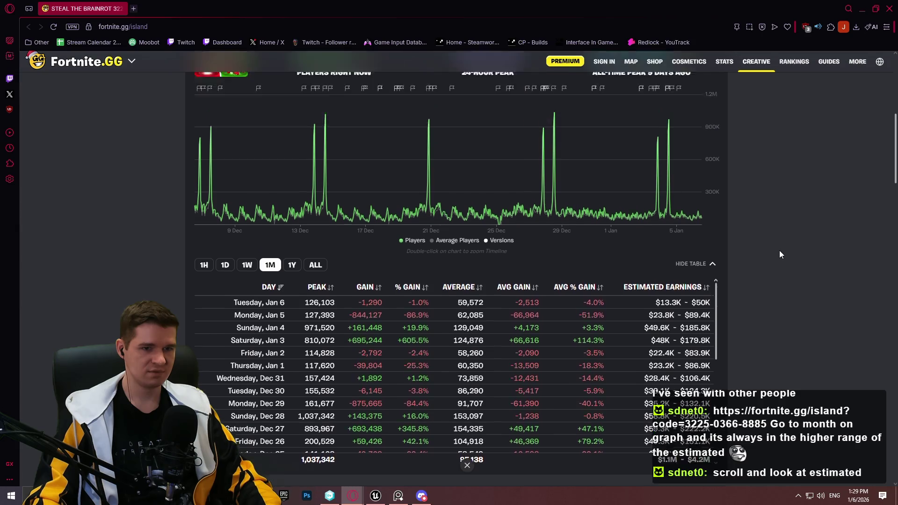
scroll(768, 253, down, 3)
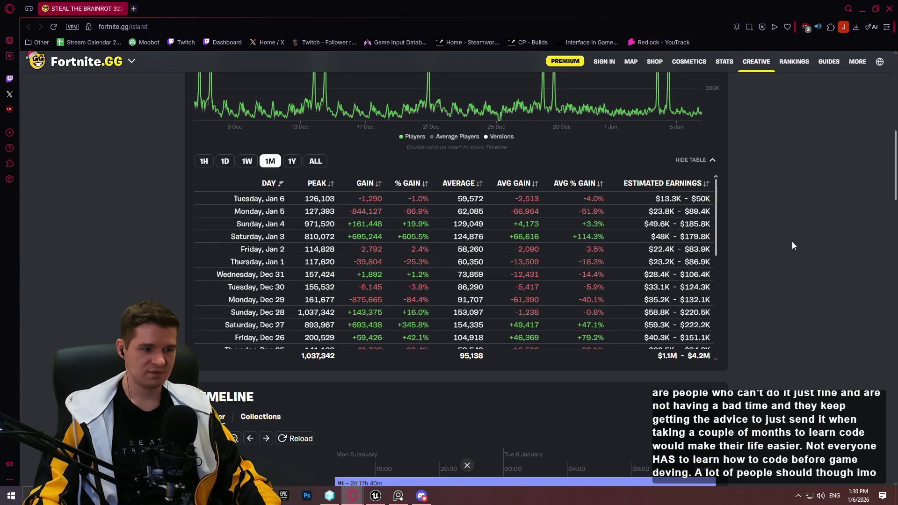
scroll(794, 242, up, 3)
key(alt+Tab)
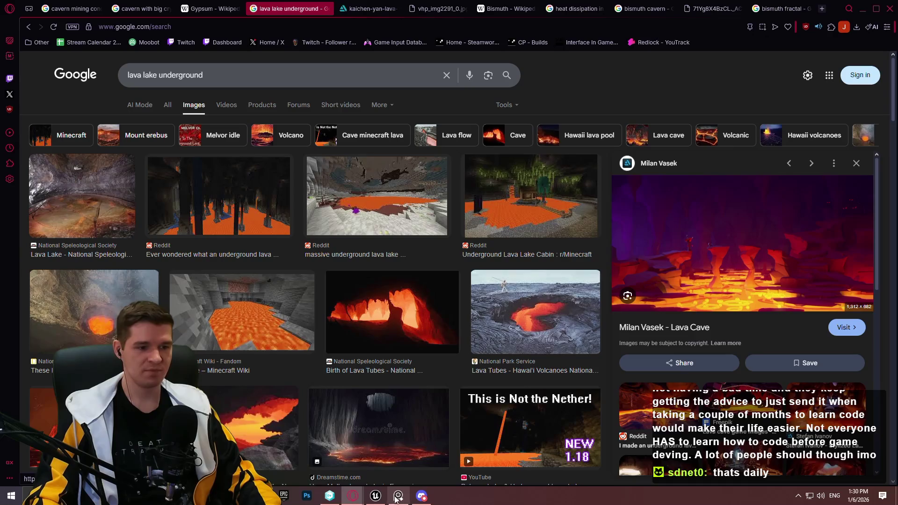
click(377, 497)
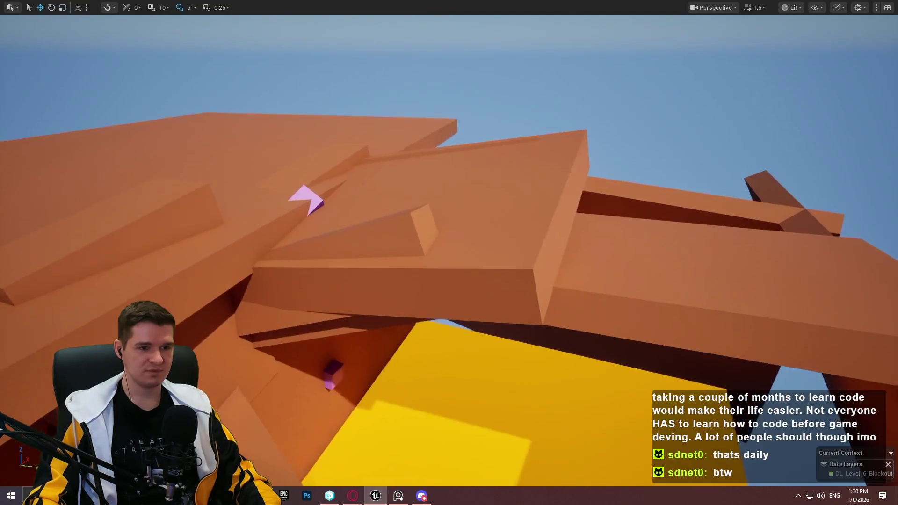
Fly the camera through and around the orange slab canopy above the yellow base.
key(w)
scroll(449, 252, up, 1)
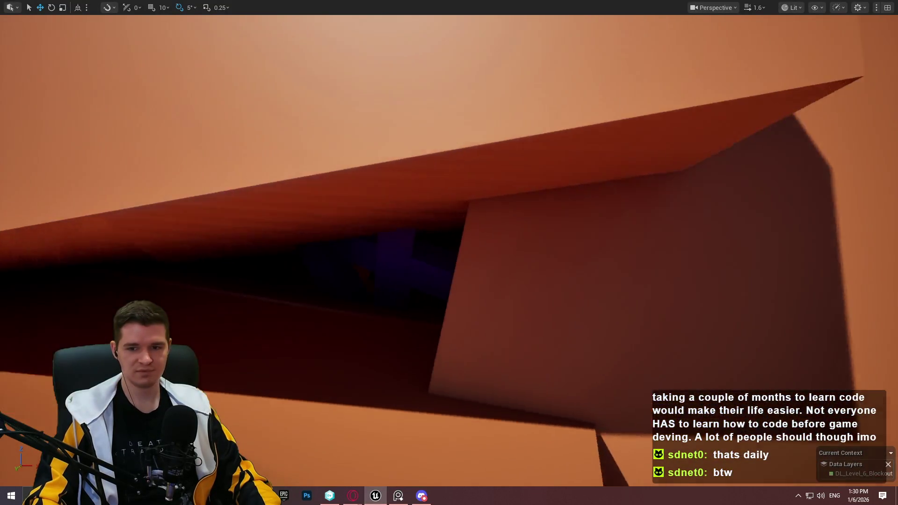
key(s)
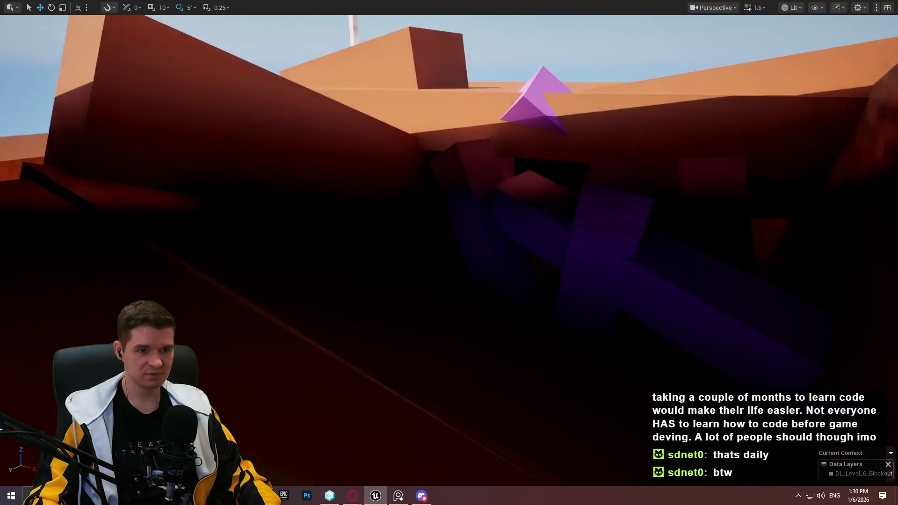
key(s)
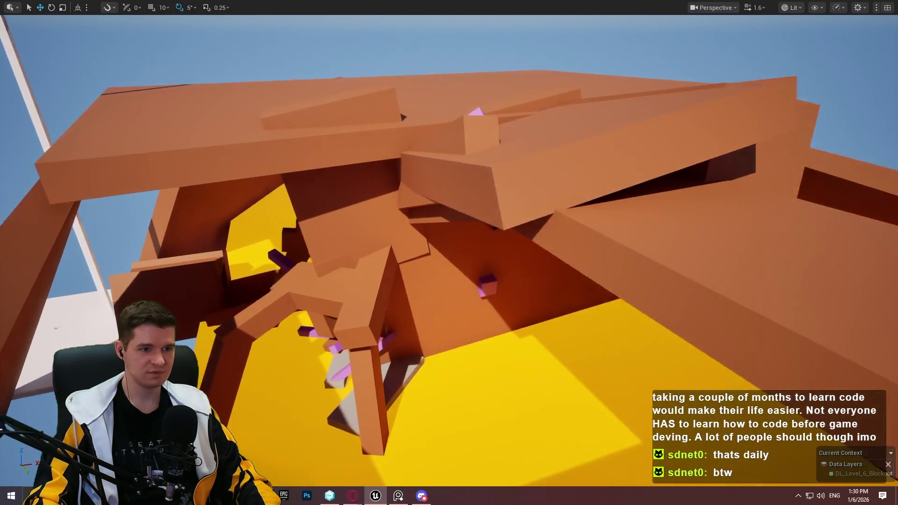
key(w)
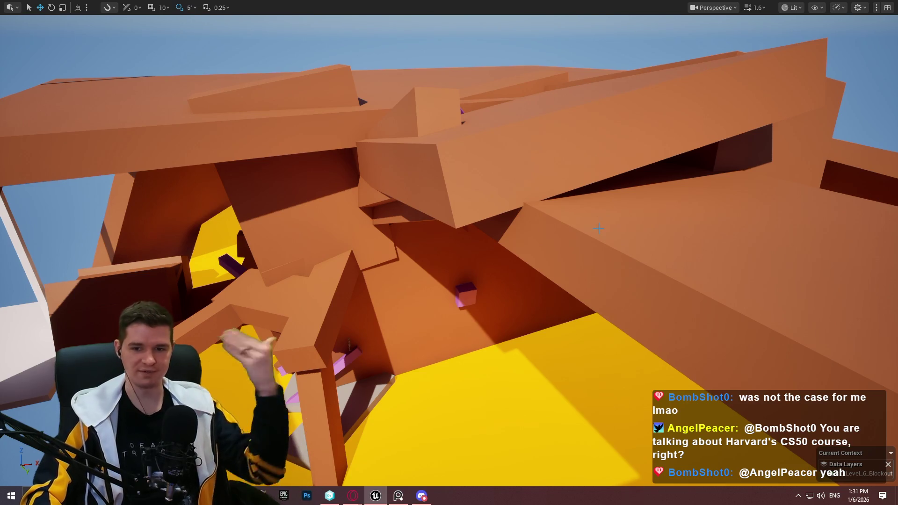
scroll(660, 241, up, 1)
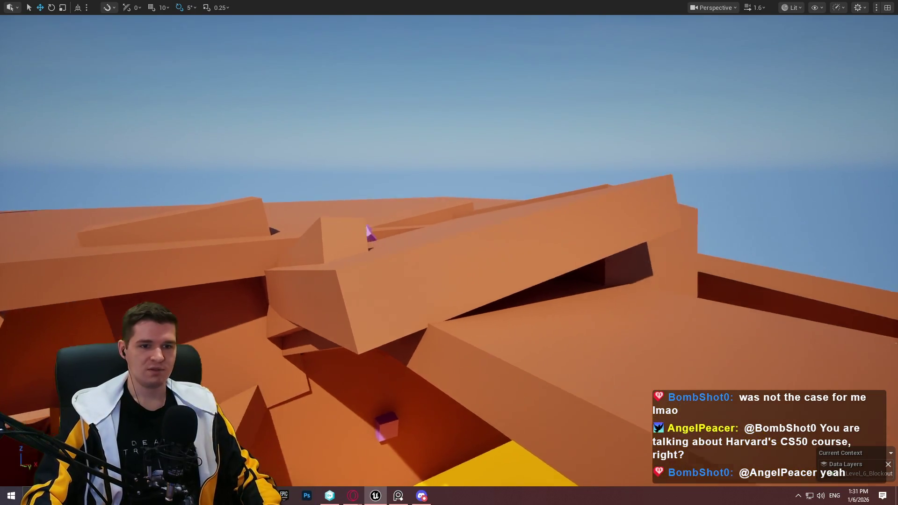
Slide the front plank left, shrink it to a small block, and delete it.
scroll(500, 127, up, 1)
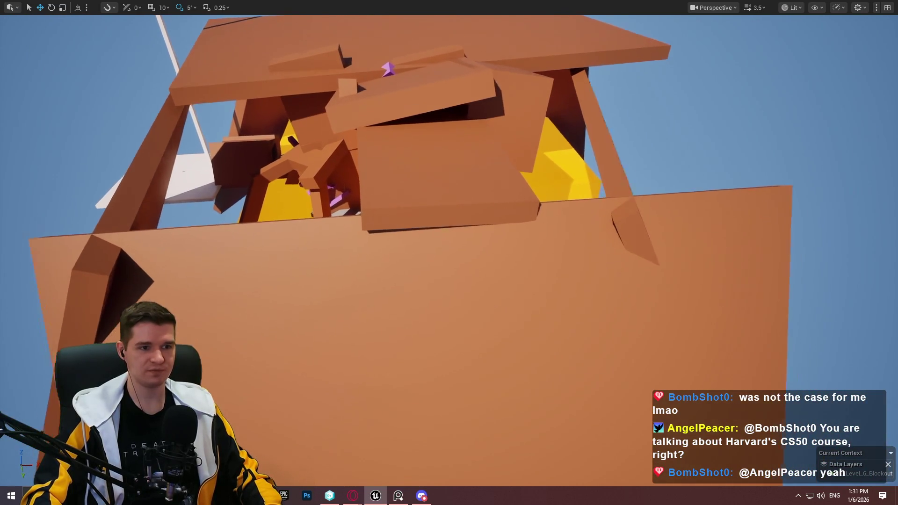
click(500, 128)
drag(473, 180, 329, 183)
key(r)
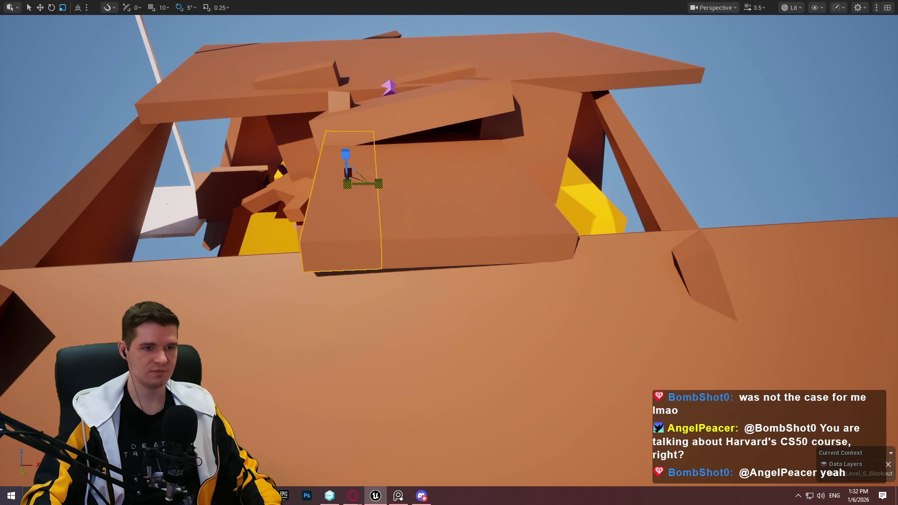
scroll(457, 247, up, 2)
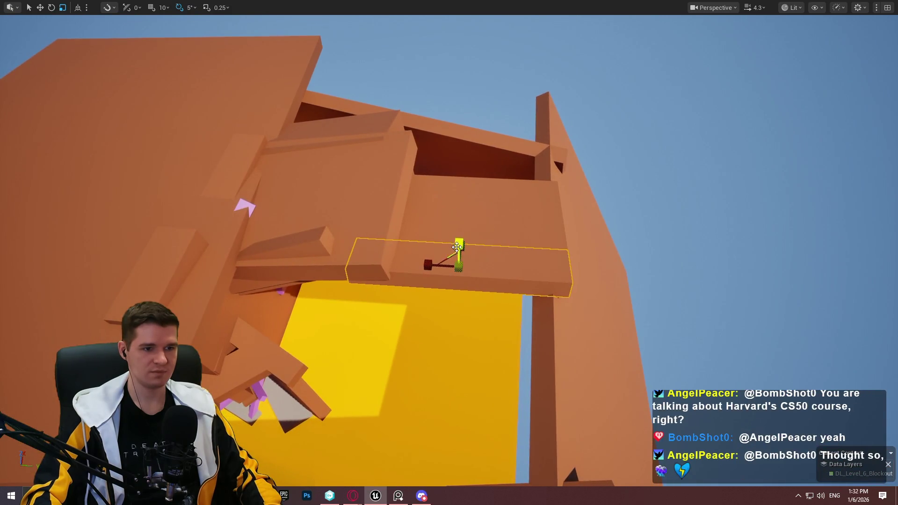
drag(427, 266, 459, 265)
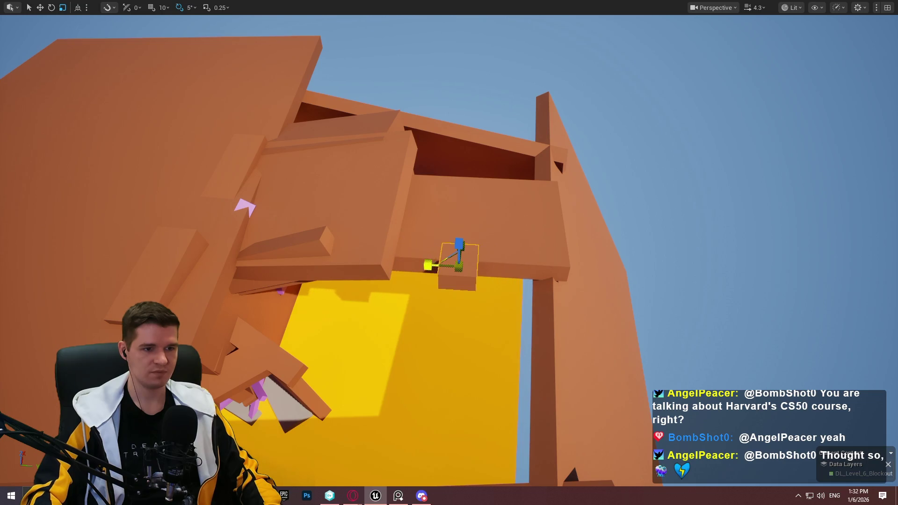
key(Delete)
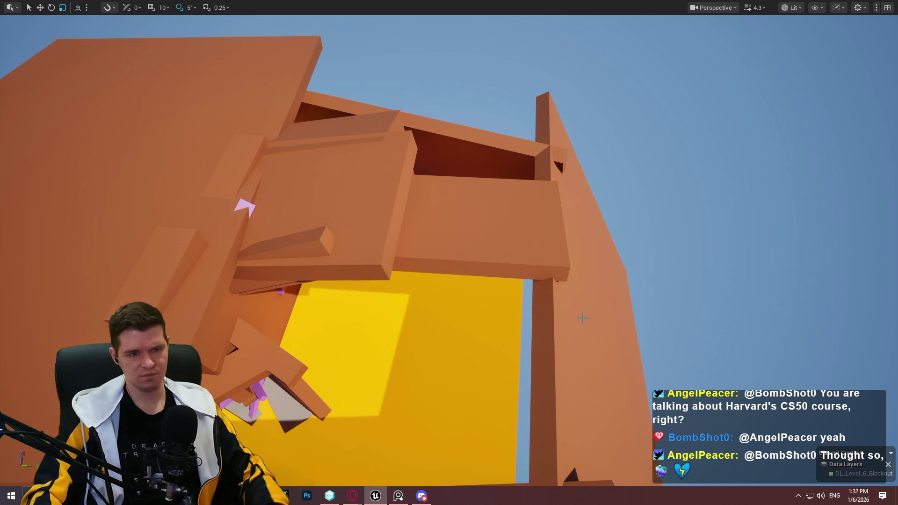
Move the tall wall toward the camera, rotate it to -135°, and raise it above the structure.
click(583, 318)
key(w)
mouse_move(593, 327)
mouse_down()
mouse_move(421, 183)
mouse_move(457, 196)
mouse_move(559, 164)
mouse_move(547, 184)
mouse_up()
key(e)
drag(540, 189, 555, 172)
key(w)
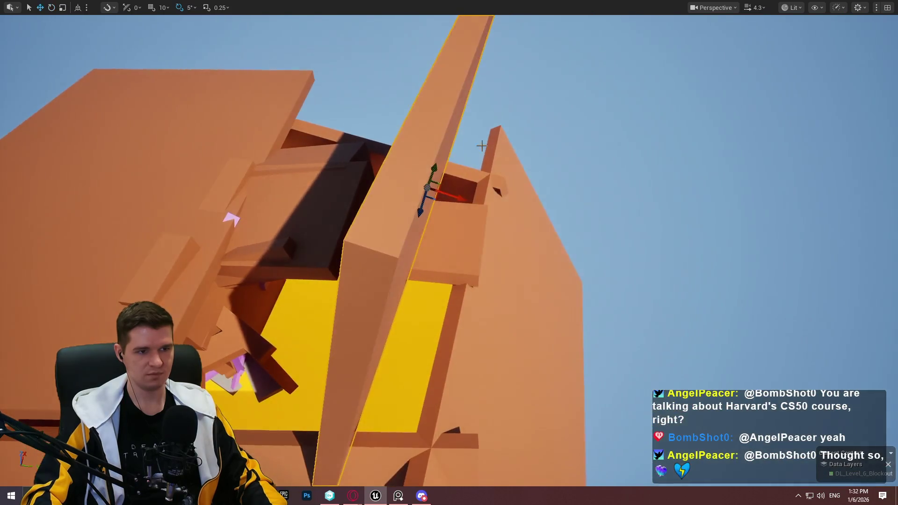
drag(431, 168, 430, 123)
key(ctrl+z)
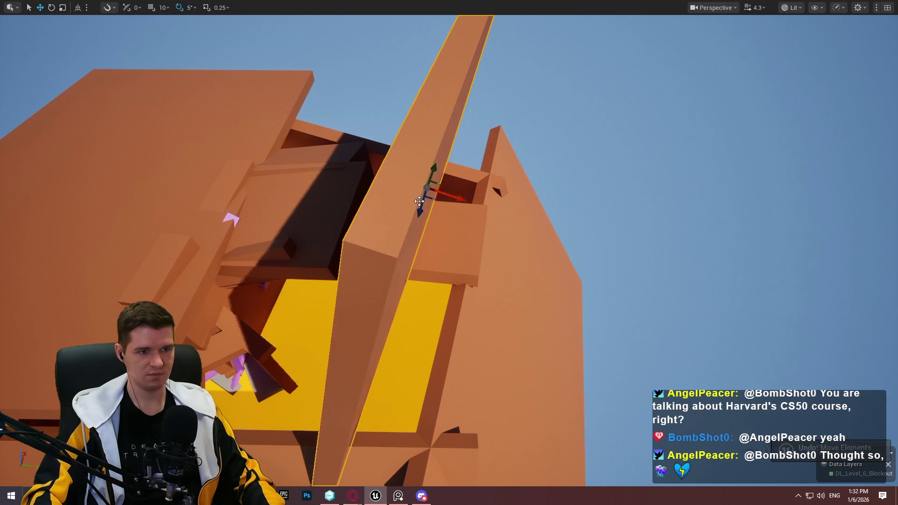
mouse_move(418, 200)
mouse_down()
mouse_move(453, 152)
mouse_move(343, 122)
mouse_move(371, 125)
mouse_move(409, 105)
mouse_up()
drag(496, 106, 501, 24)
Slide the angled wall sideways into place and restore the full editor layout.
drag(492, 85, 493, 86)
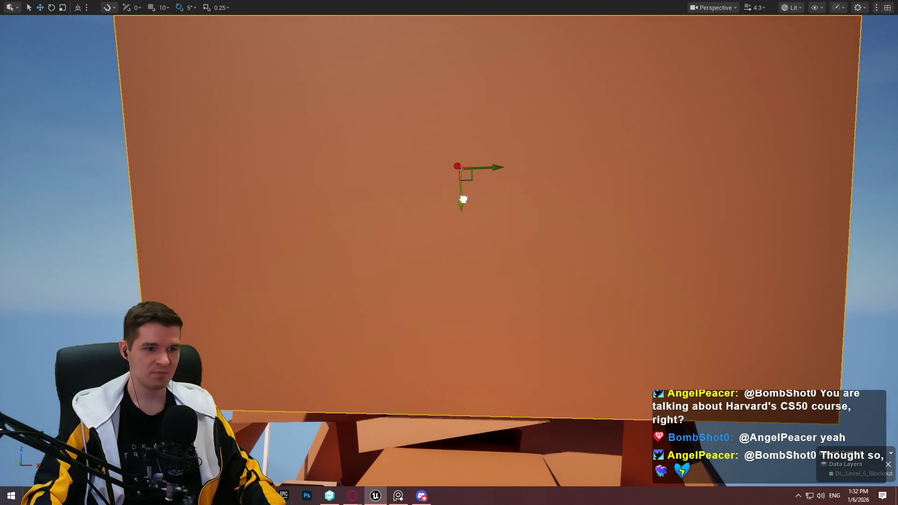
drag(465, 210, 465, 210)
drag(509, 83, 509, 83)
drag(451, 105, 487, 86)
key(ctrl+z)
mouse_move(563, 122)
mouse_down()
mouse_move(527, 119)
mouse_move(535, 154)
mouse_up()
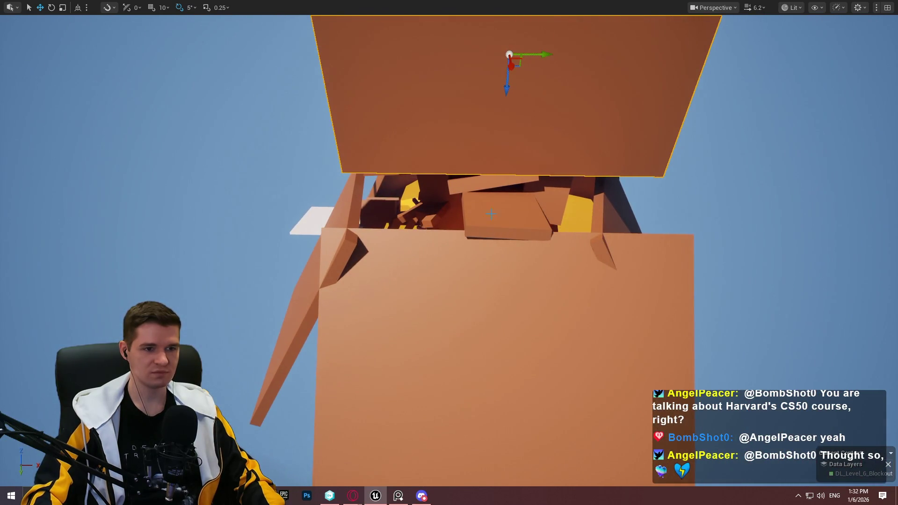
drag(514, 221, 514, 221)
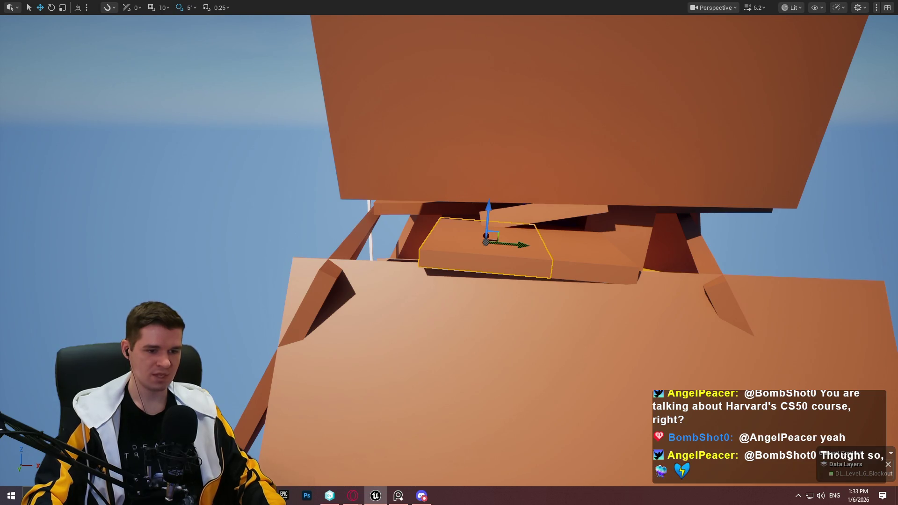
key(F11)
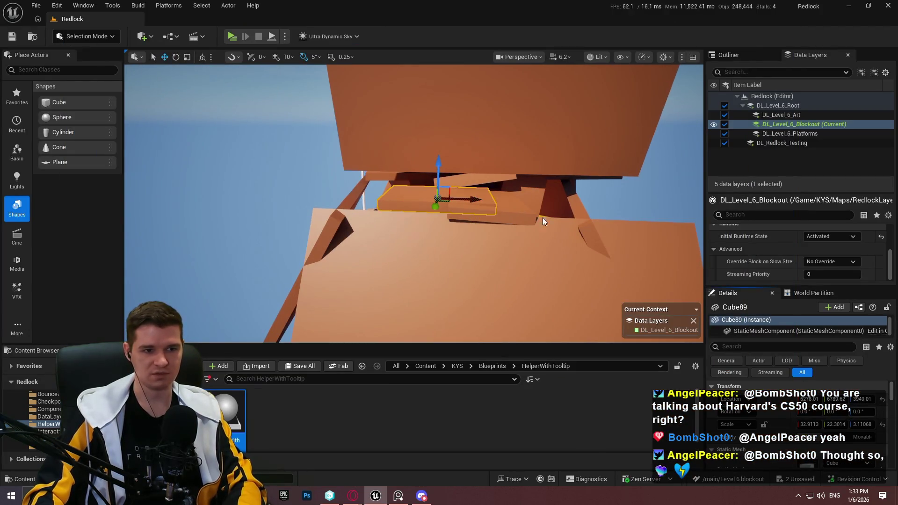
Slide Cube89 toward the camera and return the viewport to fullscreen.
drag(436, 211, 553, 256)
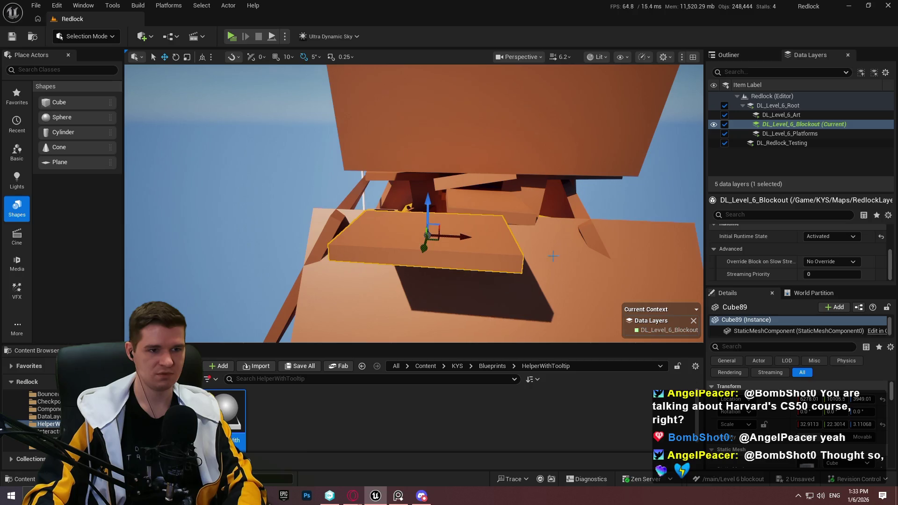
drag(491, 181, 515, 178)
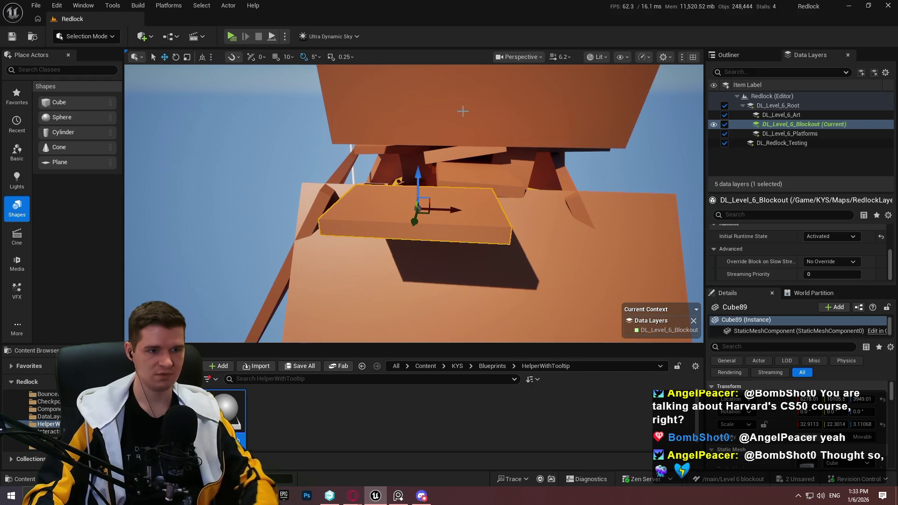
key(F11)
mouse_move(449, 253)
mouse_down()
mouse_move(402, 295)
mouse_move(447, 255)
mouse_move(409, 292)
mouse_up()
scroll(422, 280, up, 1)
Tilt the platform to 10 degrees and stretch it much wider over the structure.
key(r)
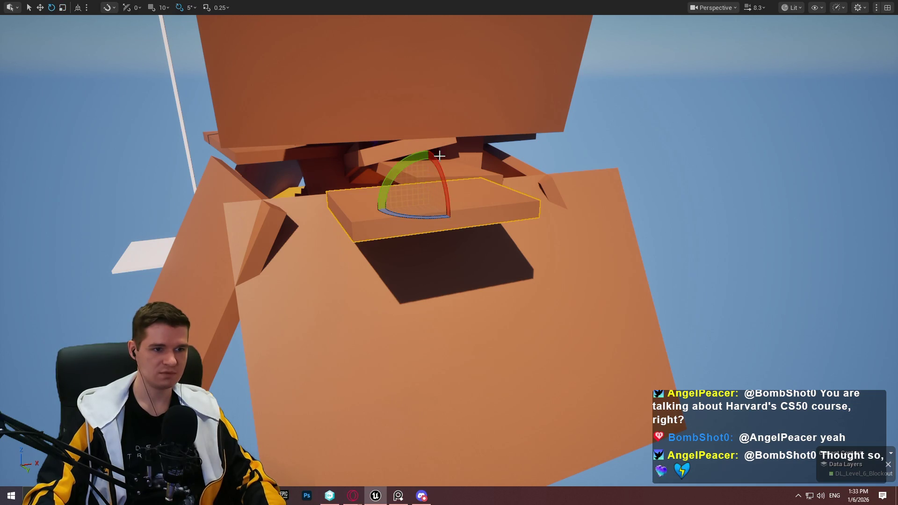
drag(430, 149, 435, 149)
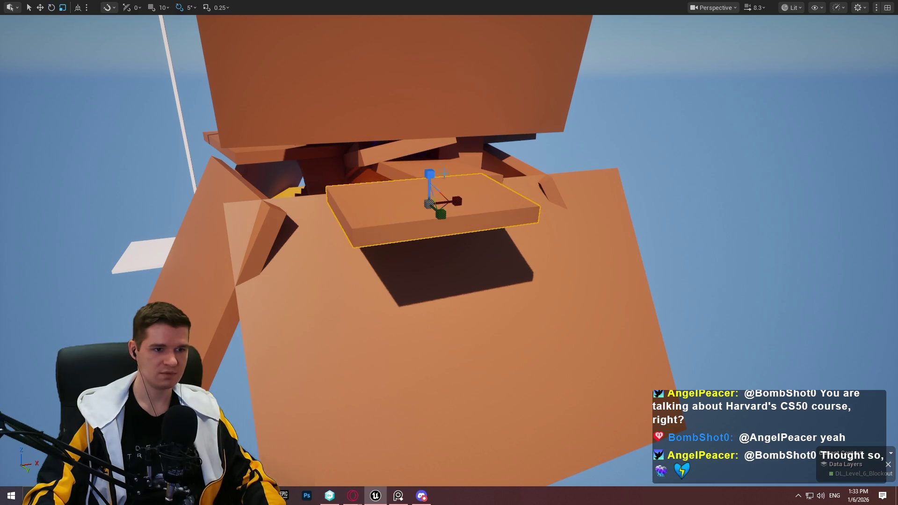
drag(462, 200, 496, 200)
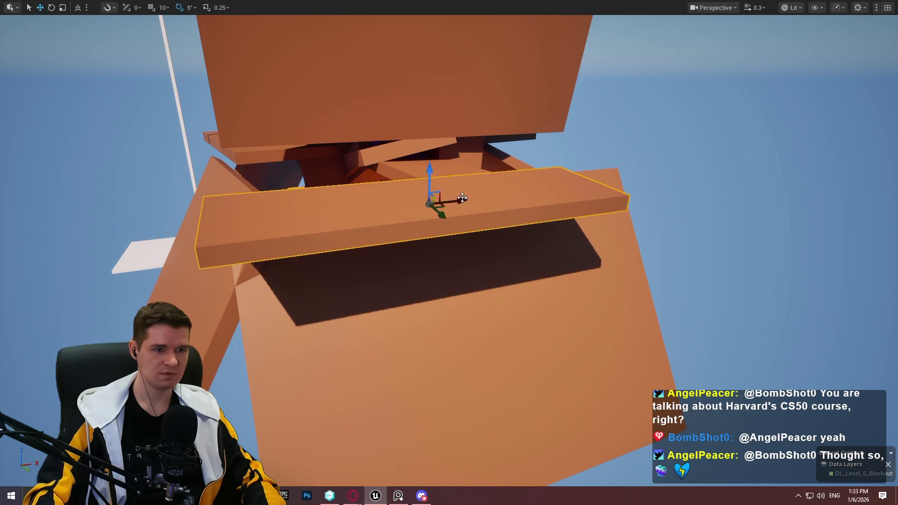
mouse_move(445, 209)
mouse_down()
mouse_move(547, 189)
mouse_move(487, 195)
mouse_up()
mouse_move(474, 161)
mouse_down()
mouse_move(475, 178)
mouse_move(543, 237)
mouse_move(468, 220)
mouse_move(439, 225)
mouse_move(538, 222)
mouse_up()
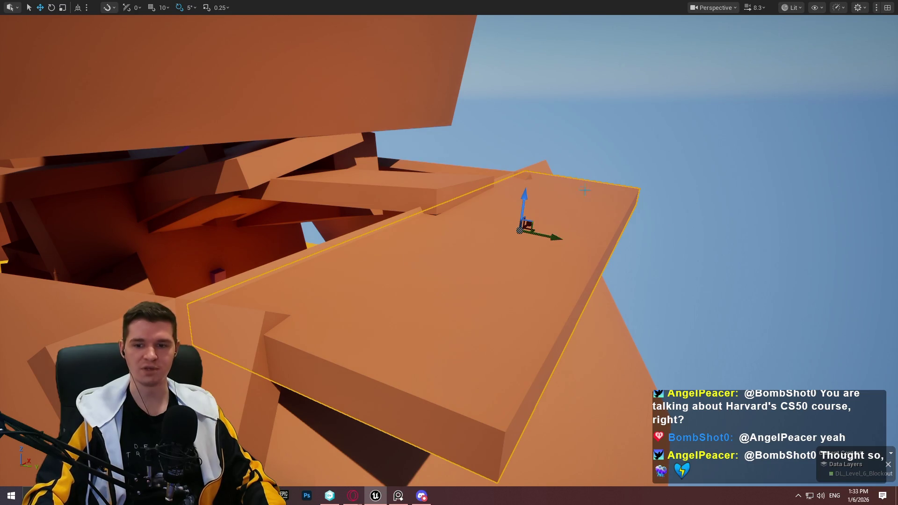
Lower the platform and fine-tune its sideways position, then select the tall tilted plank.
mouse_move(515, 180)
mouse_down()
mouse_move(543, 182)
mouse_move(506, 195)
mouse_up()
drag(560, 214, 554, 243)
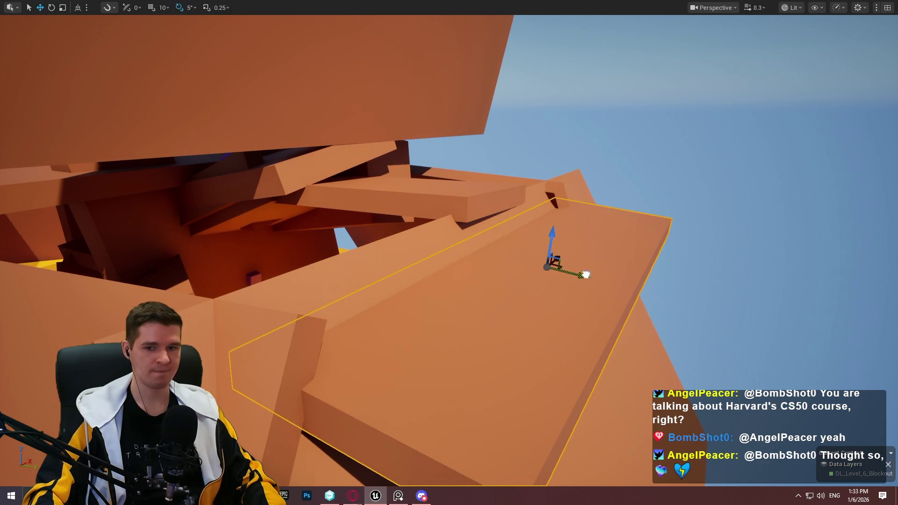
drag(587, 275, 626, 295)
drag(589, 246, 580, 255)
mouse_move(612, 298)
mouse_down()
mouse_move(562, 272)
mouse_move(553, 201)
mouse_up()
click(504, 146)
mouse_move(504, 147)
mouse_down()
mouse_move(467, 186)
mouse_move(491, 120)
mouse_up()
mouse_move(501, 38)
mouse_down()
mouse_move(521, 131)
mouse_move(562, 159)
mouse_move(502, 203)
mouse_up()
key(e)
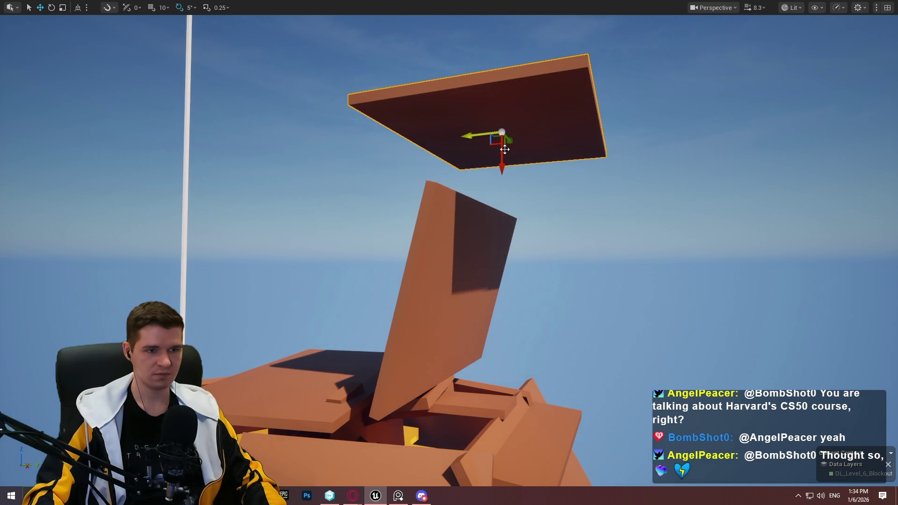
Lower the floating slab onto the tall tilted plank as a roof and inspect it from inside.
mouse_move(501, 154)
mouse_down()
mouse_move(501, 207)
mouse_move(520, 183)
mouse_move(567, 231)
mouse_up()
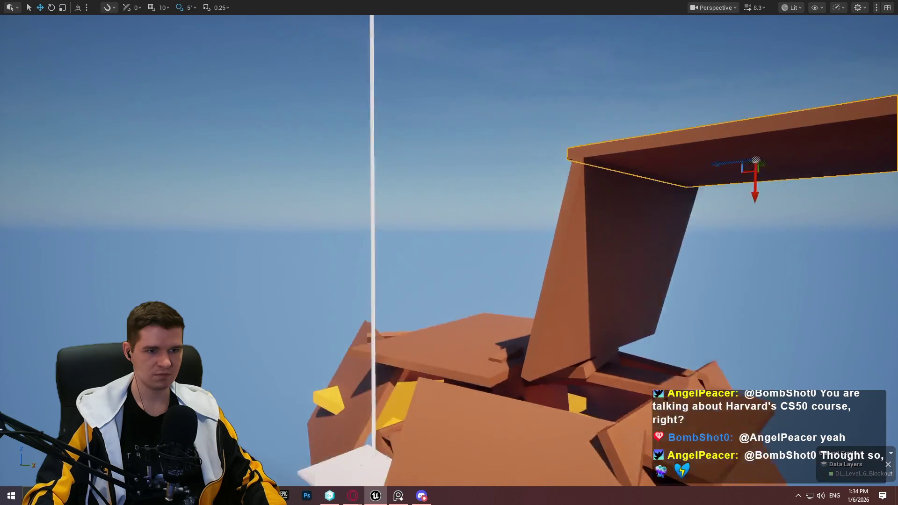
key(r)
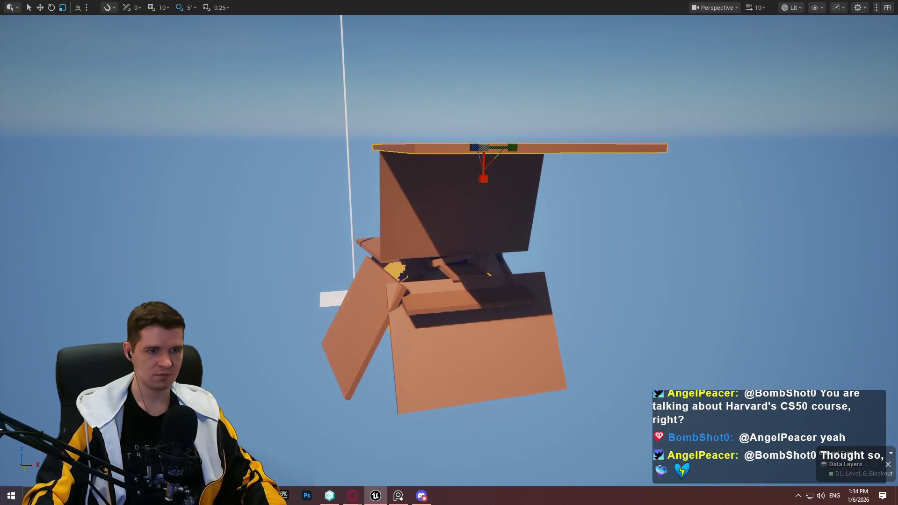
key(f)
key(w)
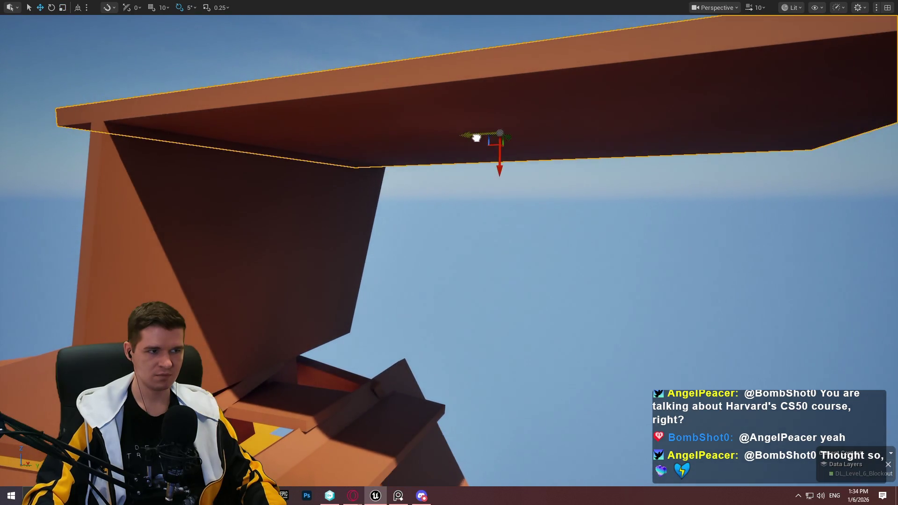
scroll(549, 149, down, 10)
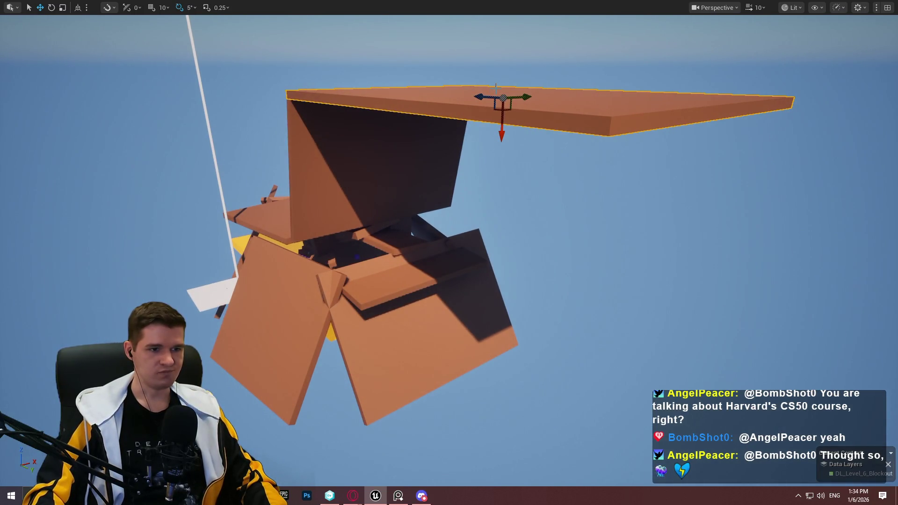
scroll(444, 254, up, 8)
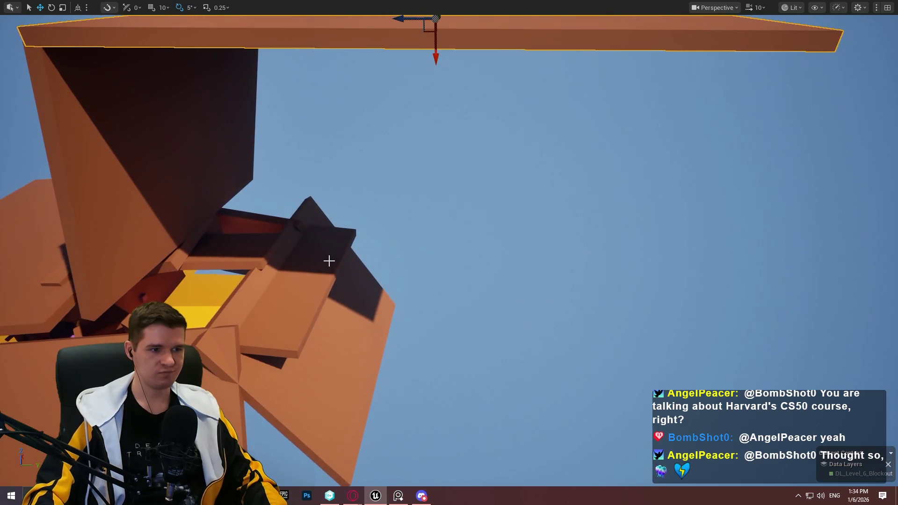
mouse_move(450, 252)
mouse_down()
mouse_move(421, 272)
mouse_move(393, 243)
mouse_move(375, 262)
mouse_move(393, 243)
mouse_move(403, 253)
mouse_move(412, 244)
mouse_move(421, 253)
mouse_move(492, 256)
mouse_move(477, 234)
mouse_move(534, 191)
mouse_up()
scroll(440, 255, down, 1)
scroll(477, 234, up, 2)
drag(512, 72, 482, 82)
Fly in and around the orange structure to inspect it from several angles.
drag(729, 93, 393, 125)
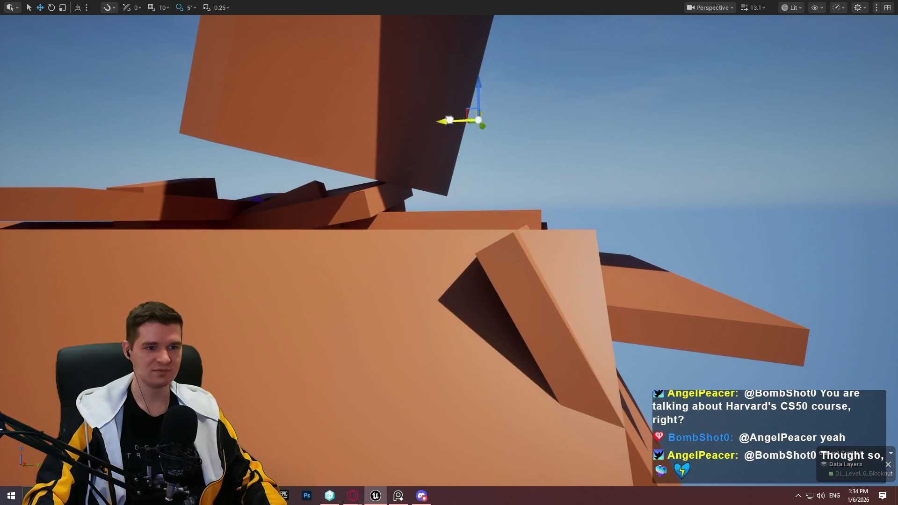
mouse_move(527, 113)
mouse_down()
mouse_move(394, 131)
mouse_move(417, 134)
mouse_up()
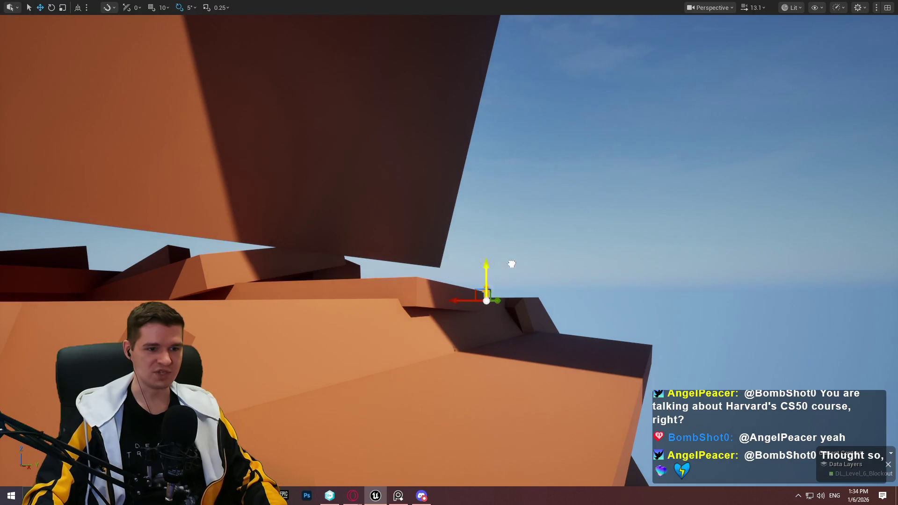
drag(519, 239, 520, 211)
scroll(520, 224, down, 2)
drag(394, 264, 395, 265)
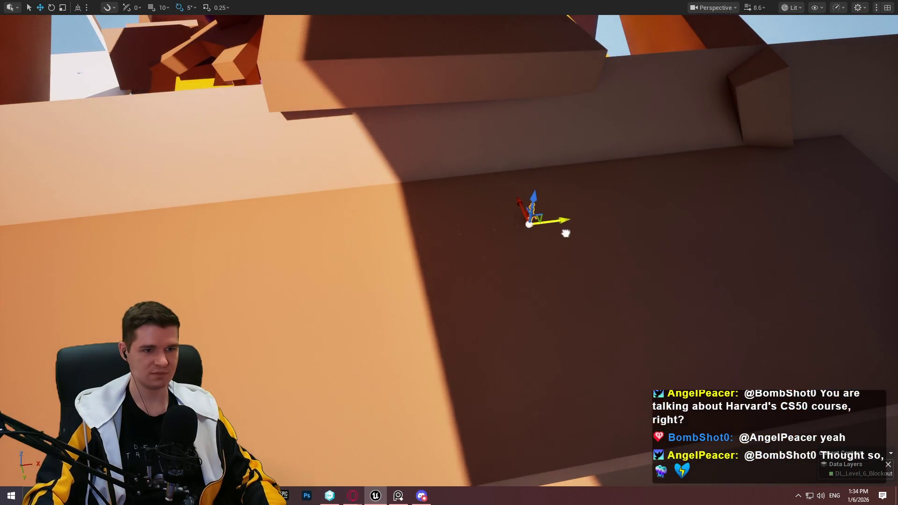
scroll(477, 241, down, 2)
mouse_move(477, 241)
mouse_down()
mouse_move(526, 229)
mouse_move(520, 281)
mouse_move(526, 264)
mouse_up()
Push the ledge block farther out to the right and restore the full editor layout.
scroll(477, 241, up, 3)
scroll(477, 241, up, 2)
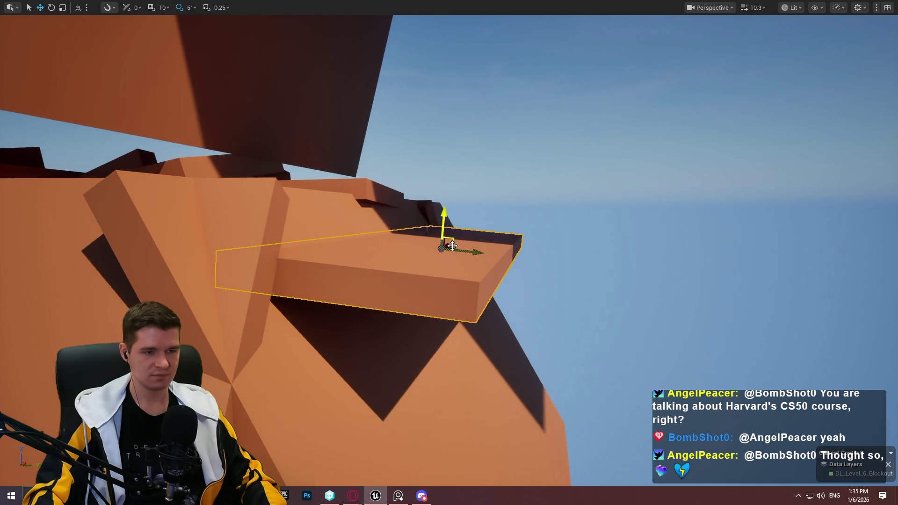
drag(479, 250, 780, 256)
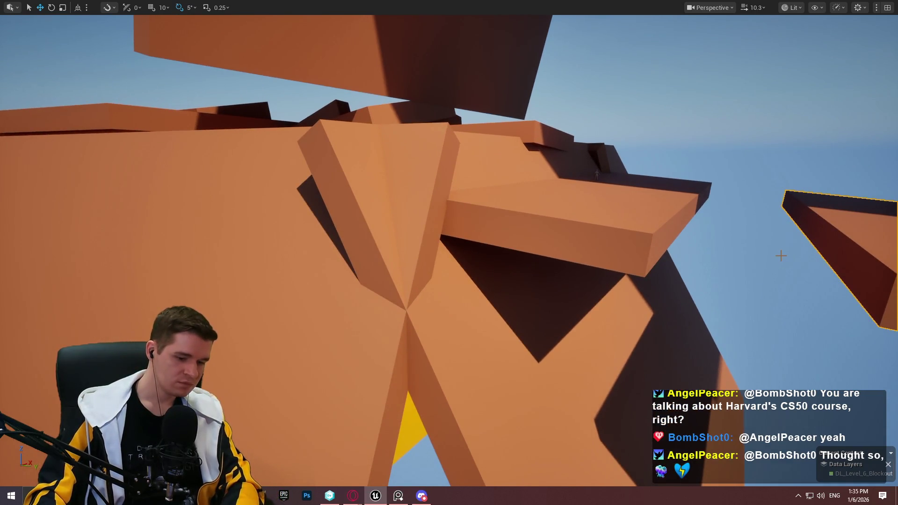
key(F11)
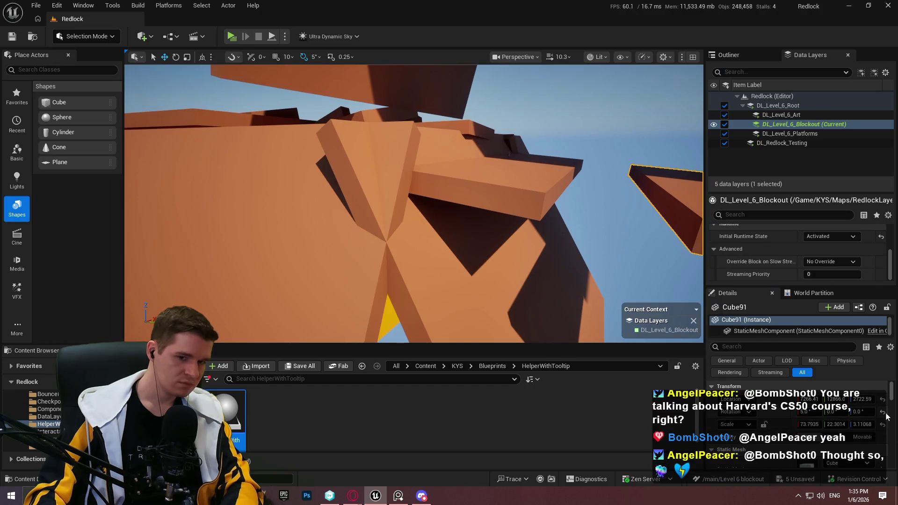
In the full-screen viewport, stretch the ledge block far out along Y and raise it slightly.
key(F11)
key(f)
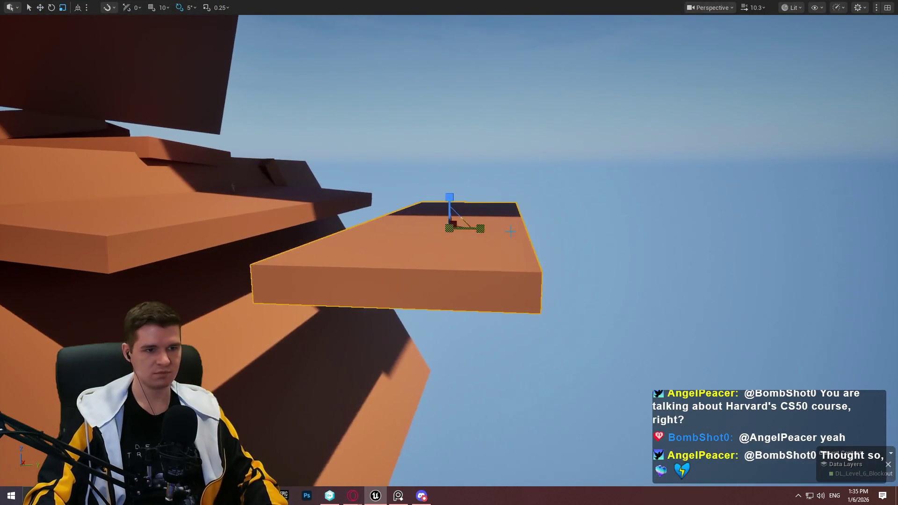
drag(481, 229, 627, 233)
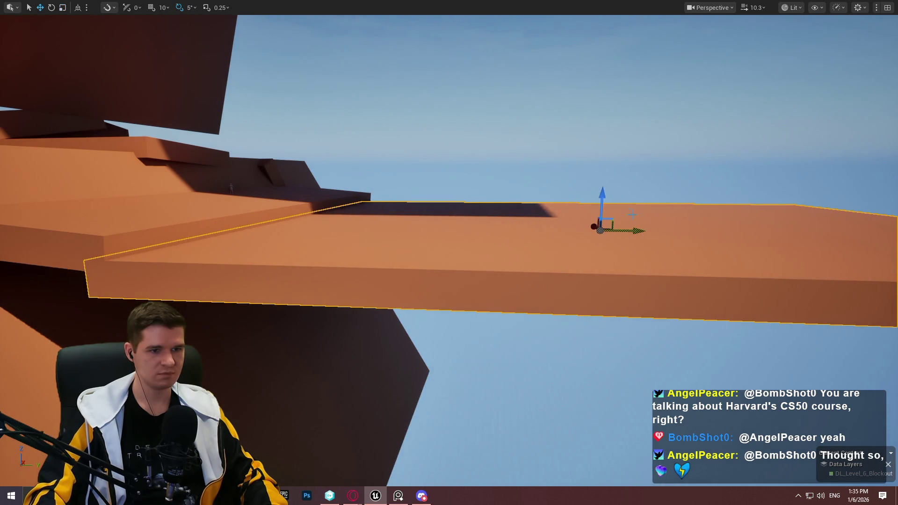
mouse_move(607, 202)
mouse_down()
mouse_move(610, 189)
mouse_move(554, 220)
mouse_move(541, 206)
mouse_move(601, 201)
mouse_move(588, 192)
mouse_move(498, 195)
mouse_move(594, 192)
mouse_up()
key(r)
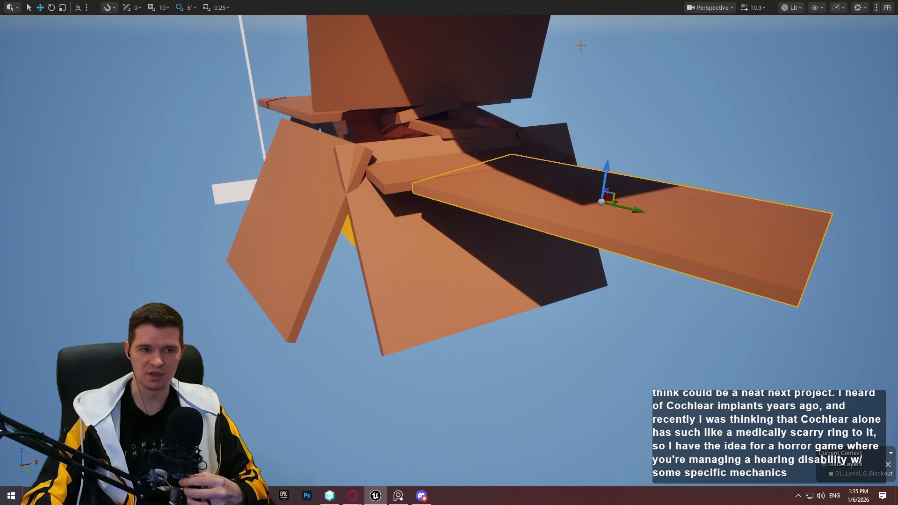
Zoom in and orbit around the slab to view it from several angles.
scroll(561, 163, up, 5)
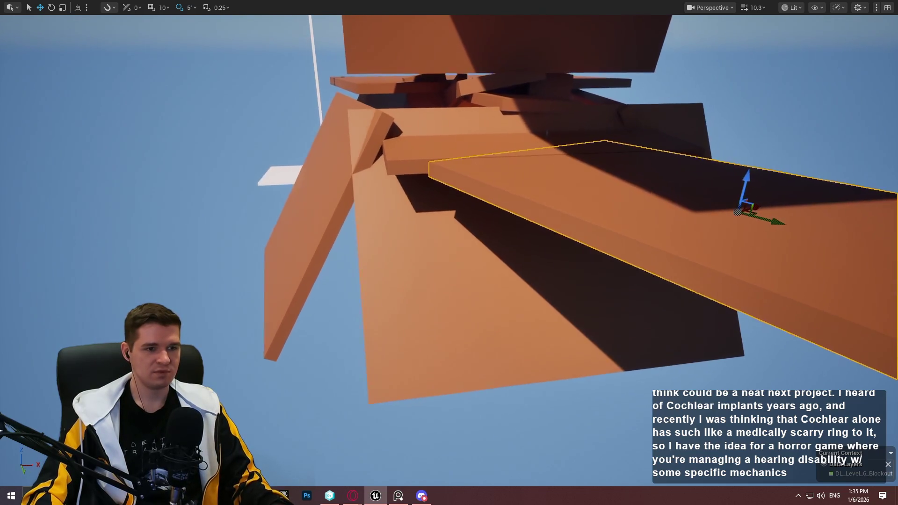
scroll(599, 176, up, 5)
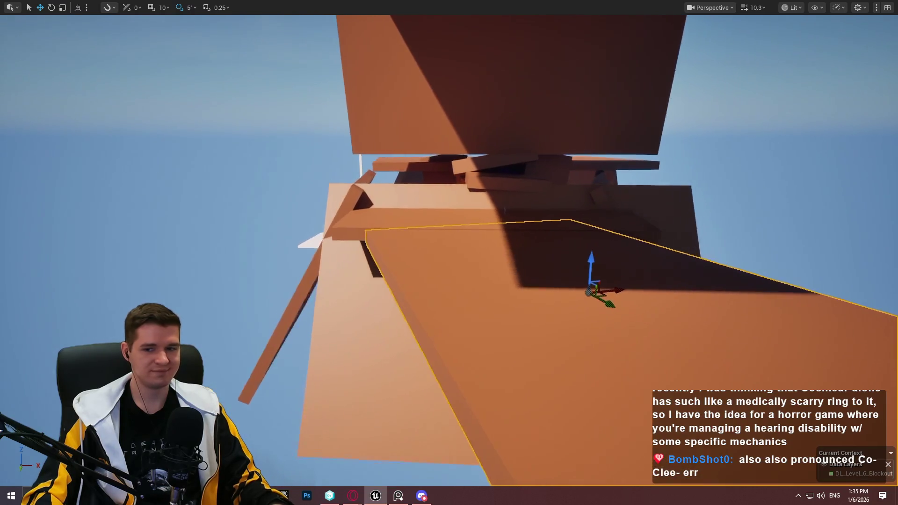
drag(599, 176, 562, 168)
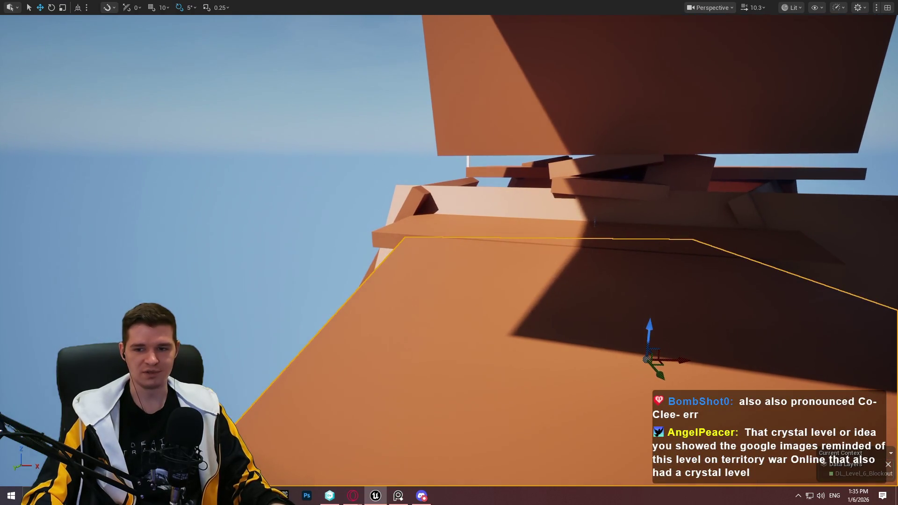
drag(632, 336, 654, 334)
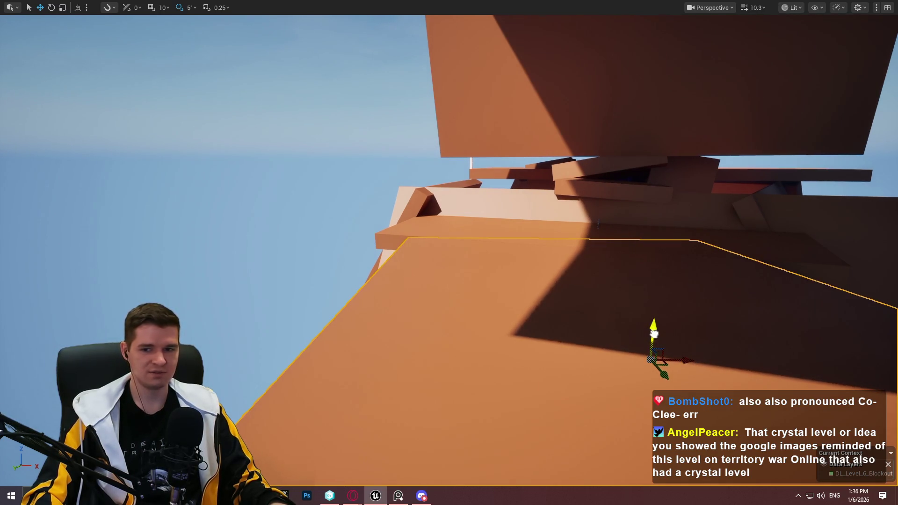
mouse_move(611, 278)
mouse_down()
mouse_move(674, 277)
mouse_move(456, 279)
mouse_move(567, 280)
mouse_move(551, 276)
mouse_up()
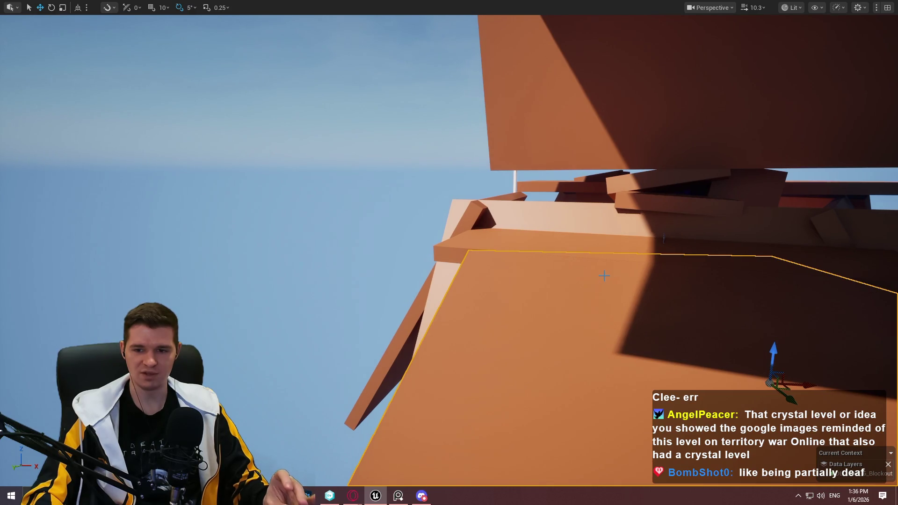
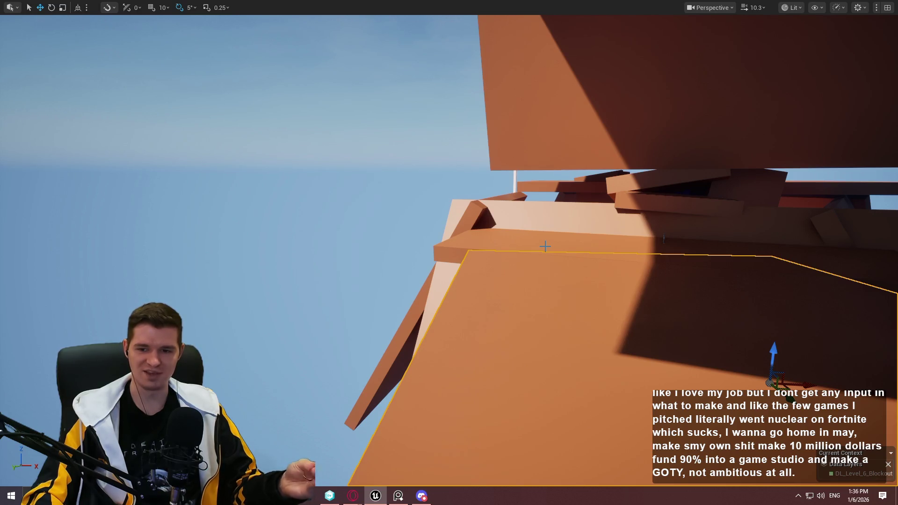
Raise the orange plank slightly along Z.
mouse_move(615, 387)
mouse_down()
mouse_move(581, 365)
mouse_move(689, 212)
mouse_up()
key(e)
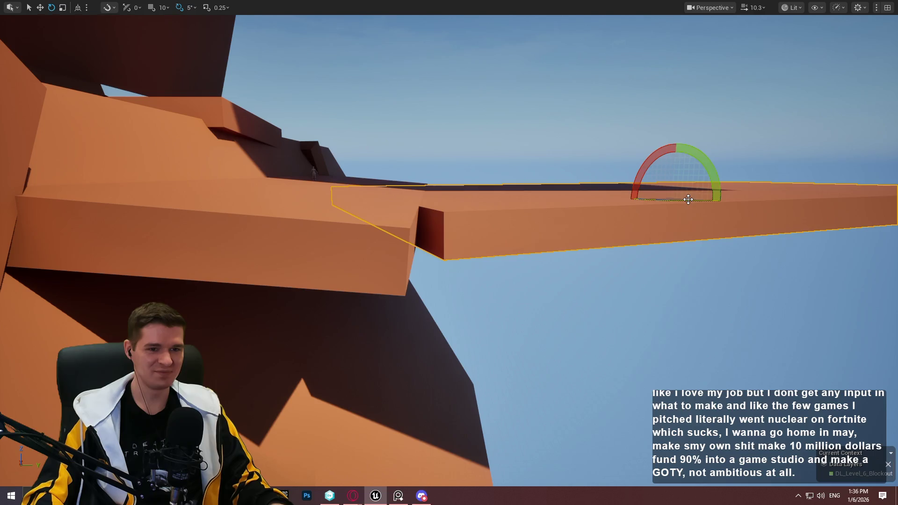
key(w)
mouse_move(688, 200)
mouse_down()
mouse_move(790, 209)
mouse_move(762, 163)
mouse_move(730, 177)
mouse_up()
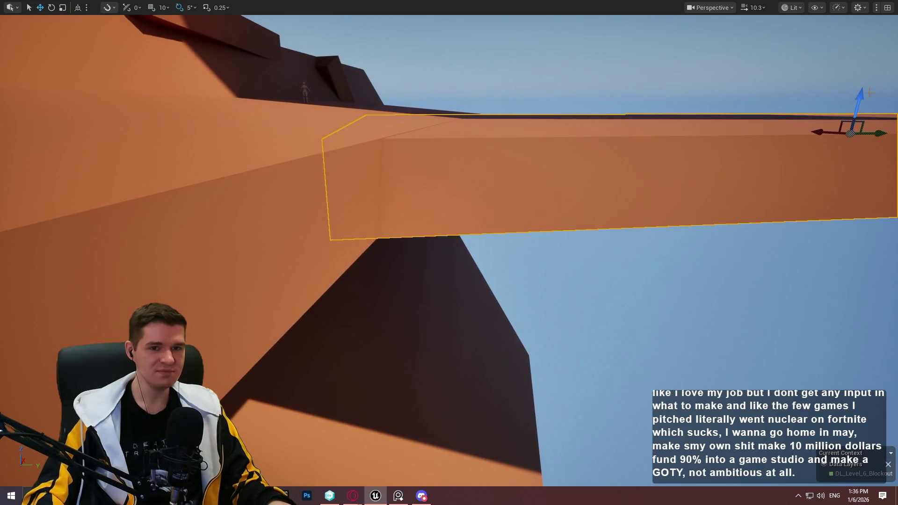
drag(859, 98, 859, 96)
Scale the plank slightly narrower and angle it away from the other floating platforms.
drag(782, 86, 782, 86)
key(f)
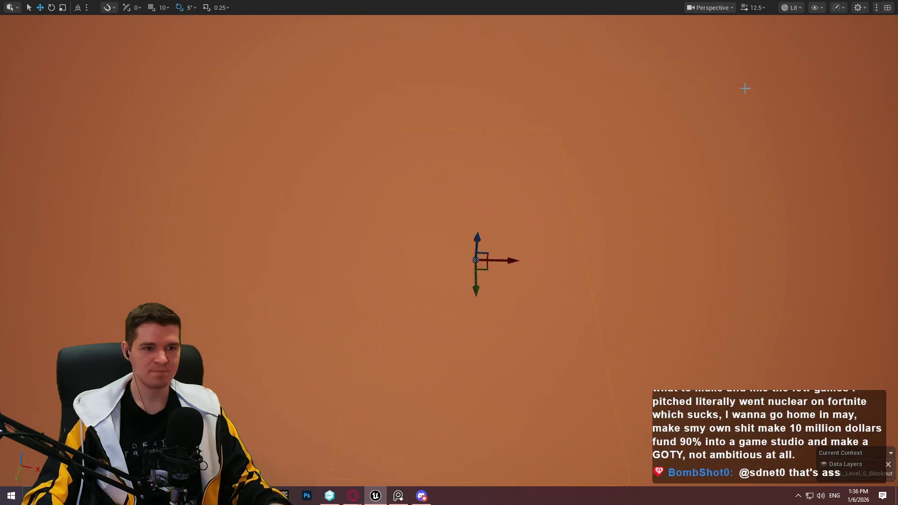
key(r)
drag(489, 255, 477, 260)
mouse_move(429, 244)
mouse_down()
mouse_move(482, 220)
mouse_move(631, 304)
mouse_up()
key(e)
key(w)
drag(358, 293, 511, 247)
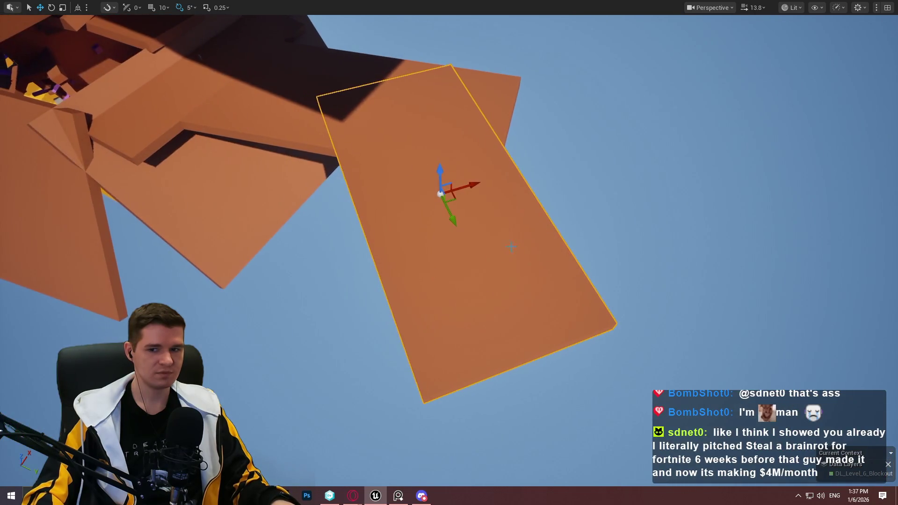
key(e)
drag(480, 135, 480, 135)
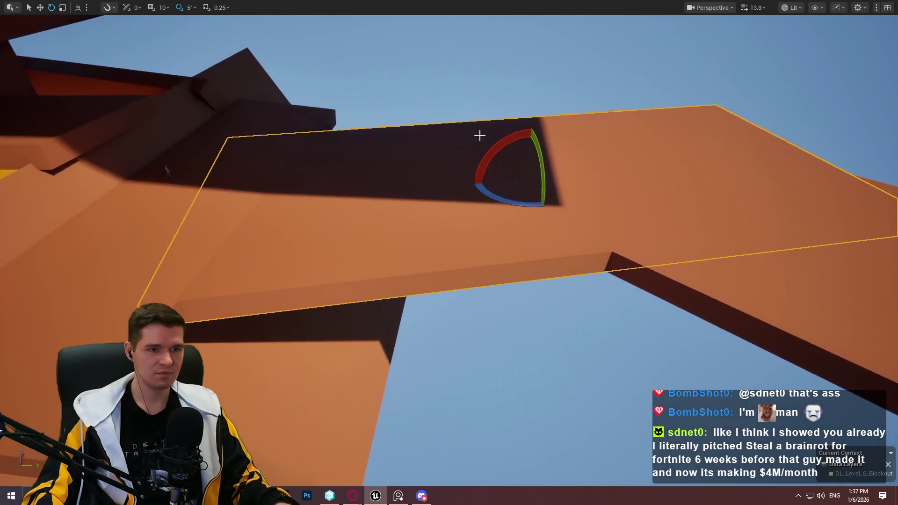
key(w)
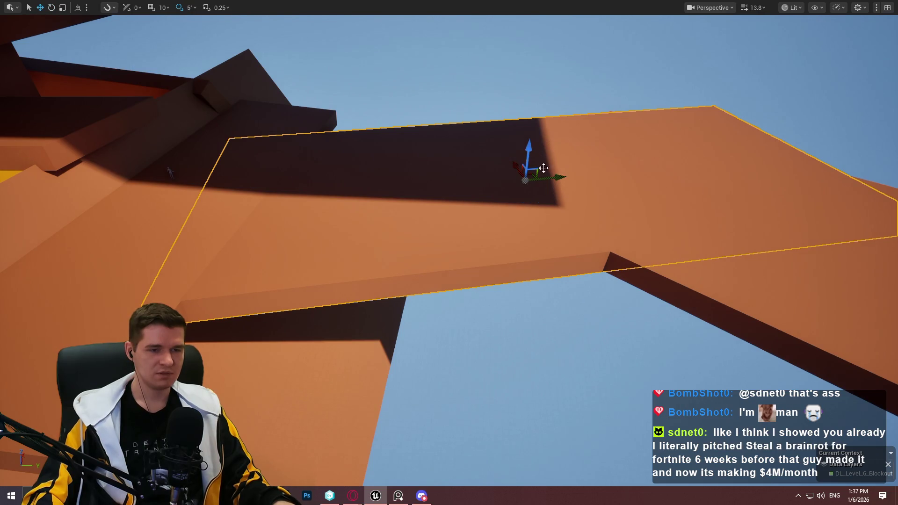
drag(449, 253, 449, 253)
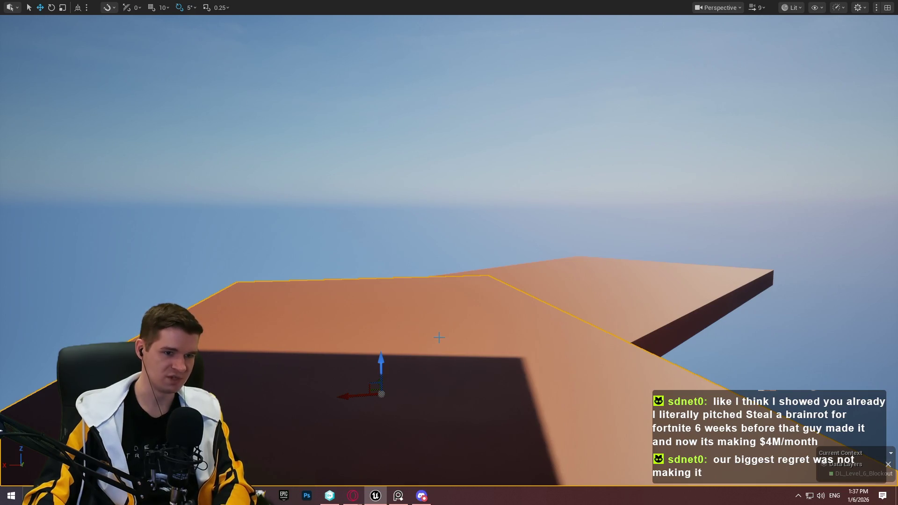
Select the far slab, try moving it, then undo the move.
click(450, 393)
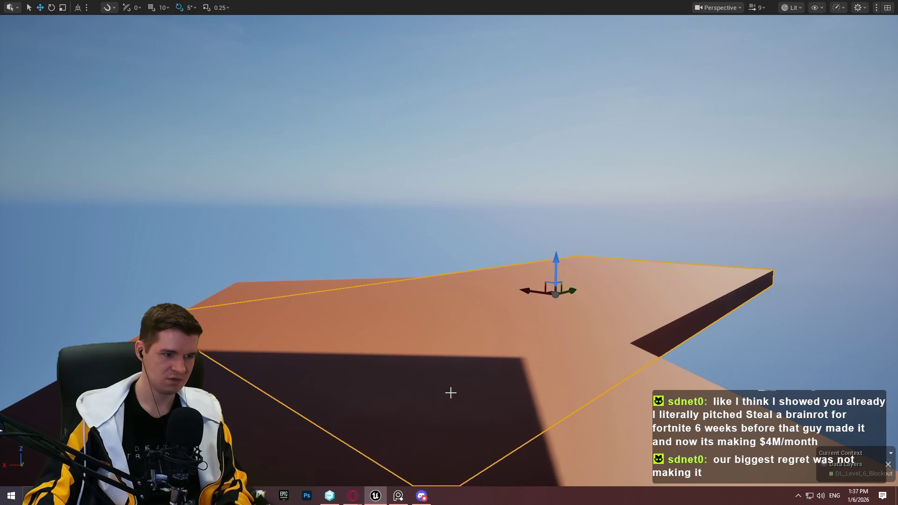
drag(572, 359, 524, 314)
drag(755, 229, 765, 225)
drag(654, 217, 664, 196)
key(ctrl+z)
Drag a Sphere from Place Actors into the level and frame it.
key(F11)
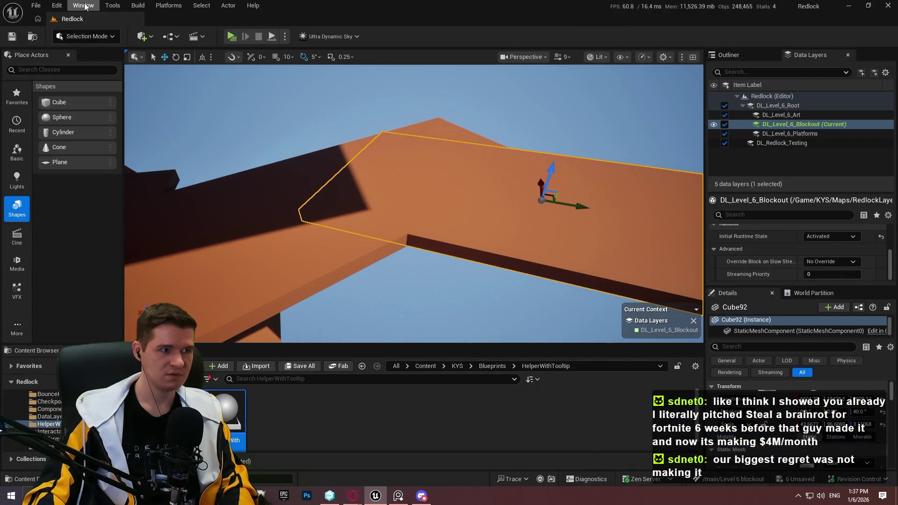
drag(77, 117, 406, 183)
key(F11)
scroll(449, 252, down, 2)
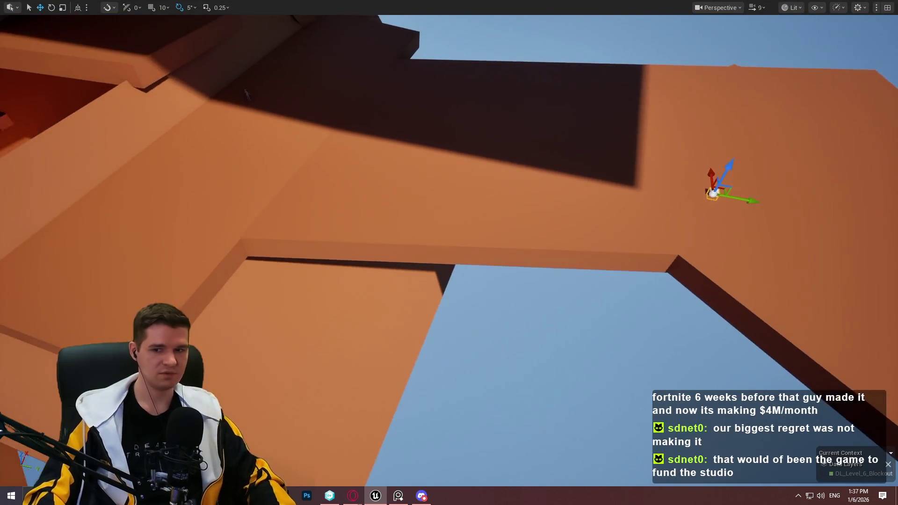
key(d)
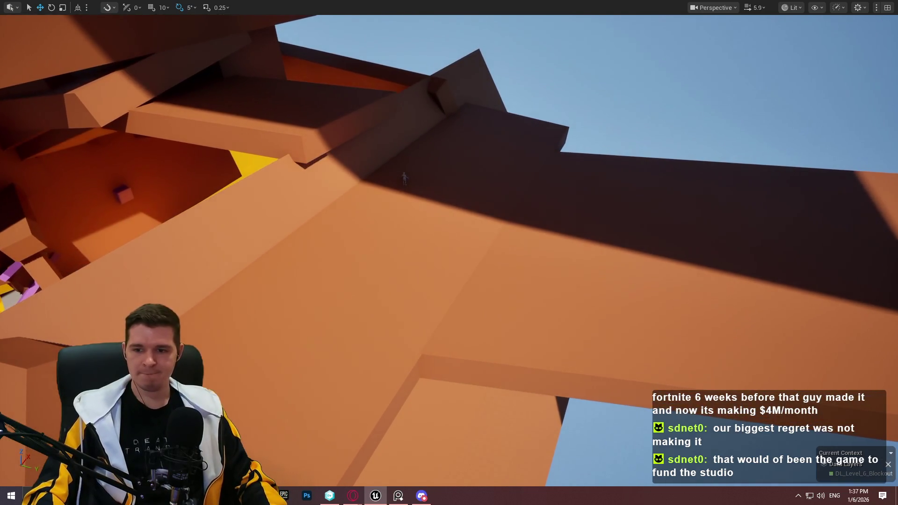
key(f)
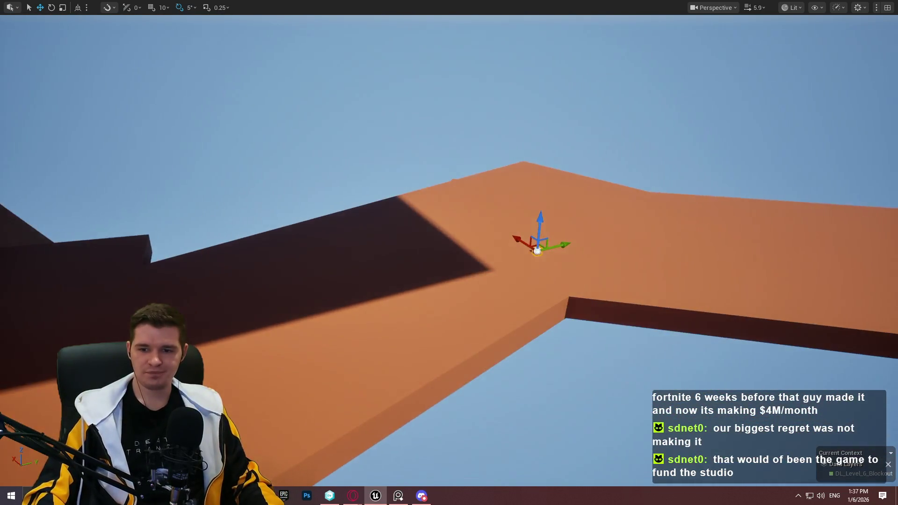
Lift the sphere high above the orange platform along Z, then deselect it.
drag(599, 210, 619, 221)
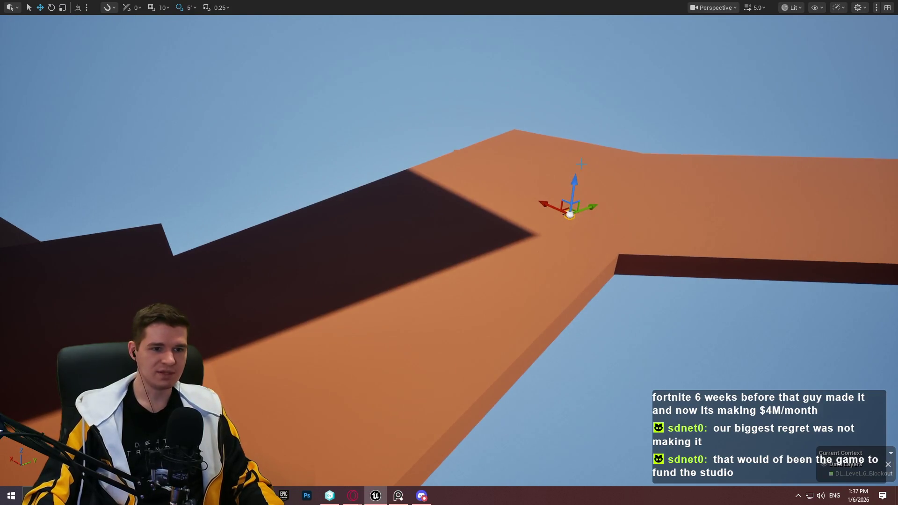
drag(575, 178, 569, 41)
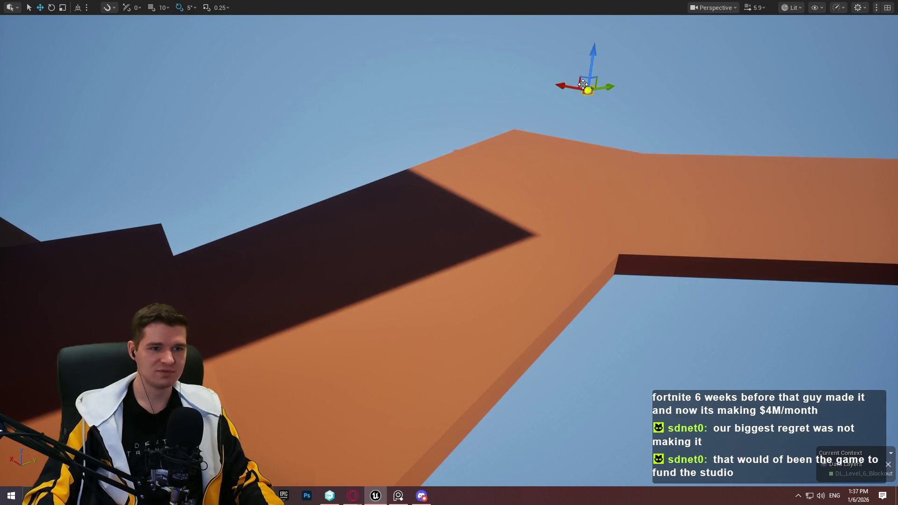
drag(583, 84, 700, 42)
scroll(450, 253, down, 2)
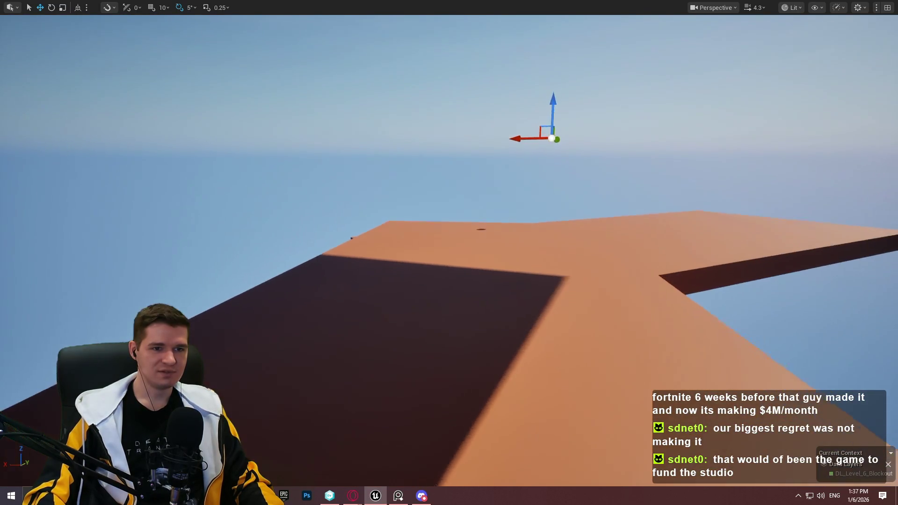
drag(606, 131, 606, 74)
mouse_move(450, 252)
mouse_down()
mouse_move(463, 262)
mouse_move(463, 281)
mouse_move(435, 282)
mouse_move(451, 252)
mouse_move(500, 252)
mouse_move(538, 272)
mouse_move(449, 281)
mouse_move(449, 234)
mouse_move(487, 262)
mouse_move(487, 220)
mouse_move(488, 232)
mouse_up()
scroll(450, 253, down, 3)
click(441, 248)
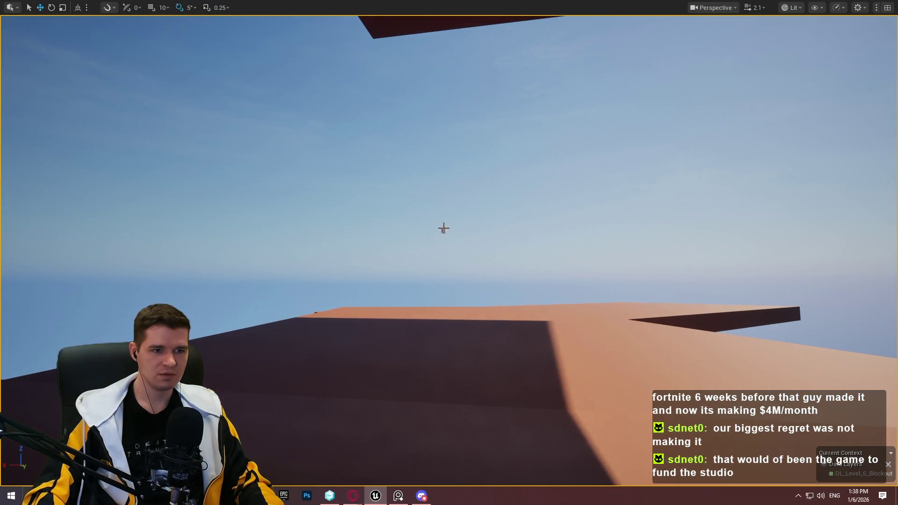
Select the middle shadowed platform and scale it narrower on Y.
click(442, 229)
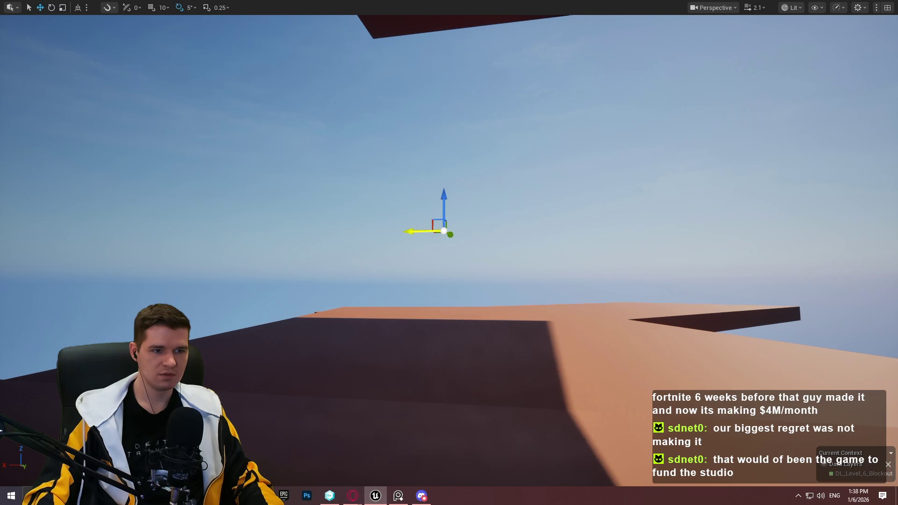
mouse_move(581, 300)
mouse_down()
mouse_move(569, 305)
mouse_move(582, 300)
mouse_up()
click(582, 301)
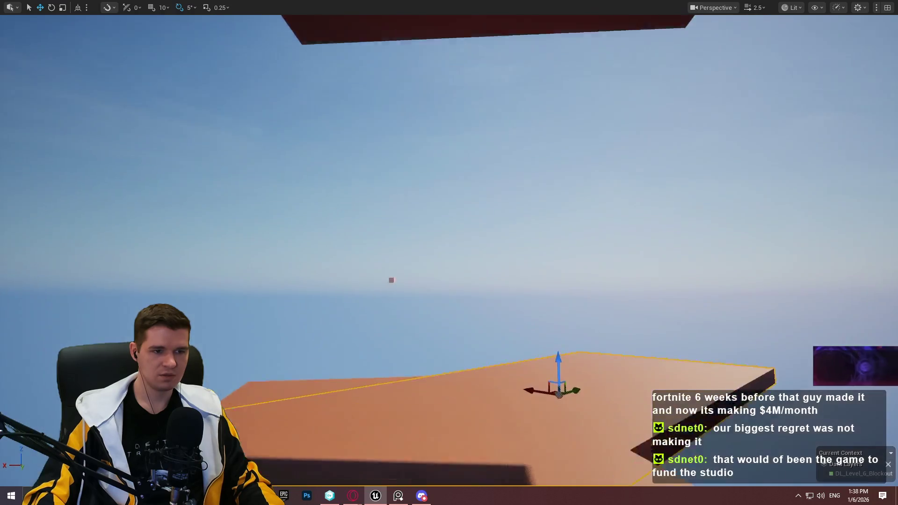
scroll(506, 283, up, 3)
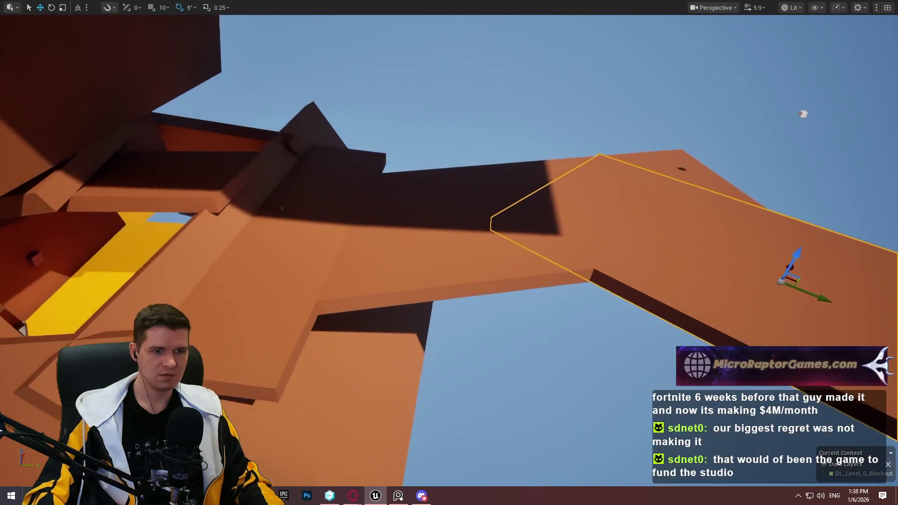
click(468, 268)
key(r)
mouse_move(543, 223)
mouse_down()
mouse_move(524, 223)
mouse_move(512, 209)
mouse_move(517, 215)
mouse_move(459, 218)
mouse_up()
key(w)
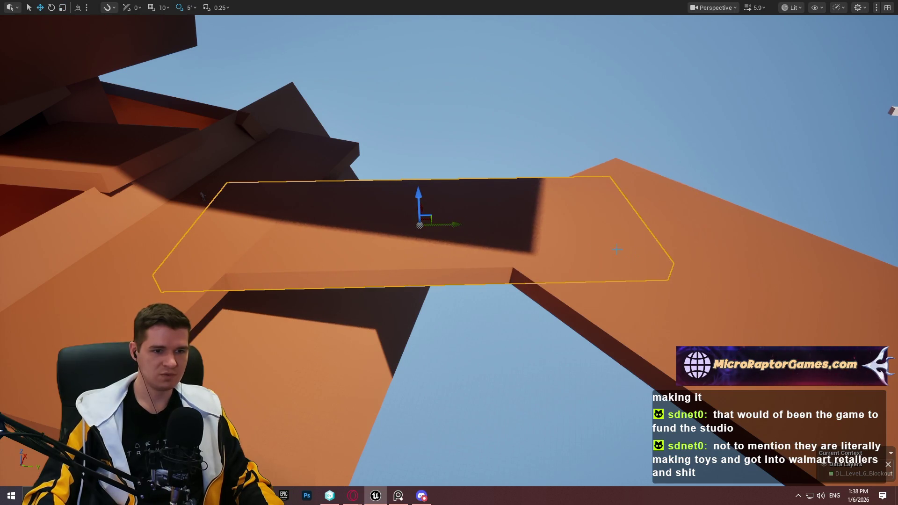
key(r)
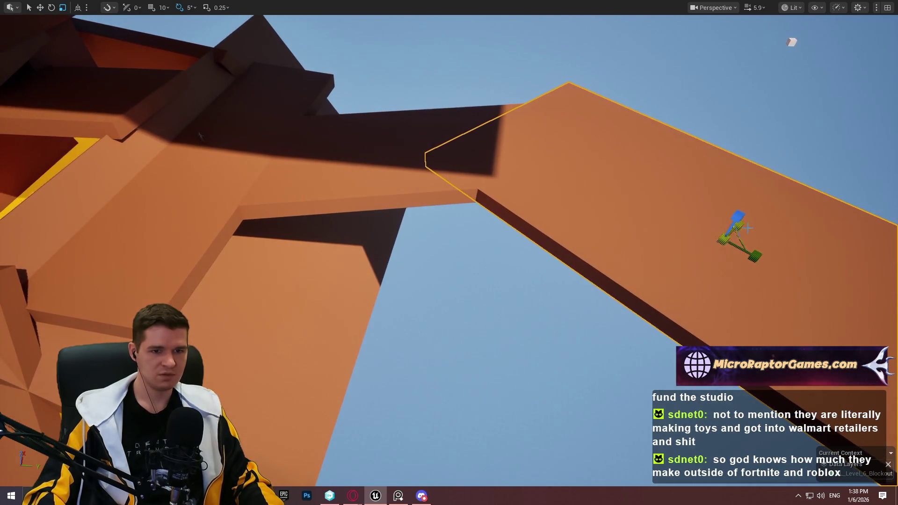
drag(744, 226, 744, 237)
key(w)
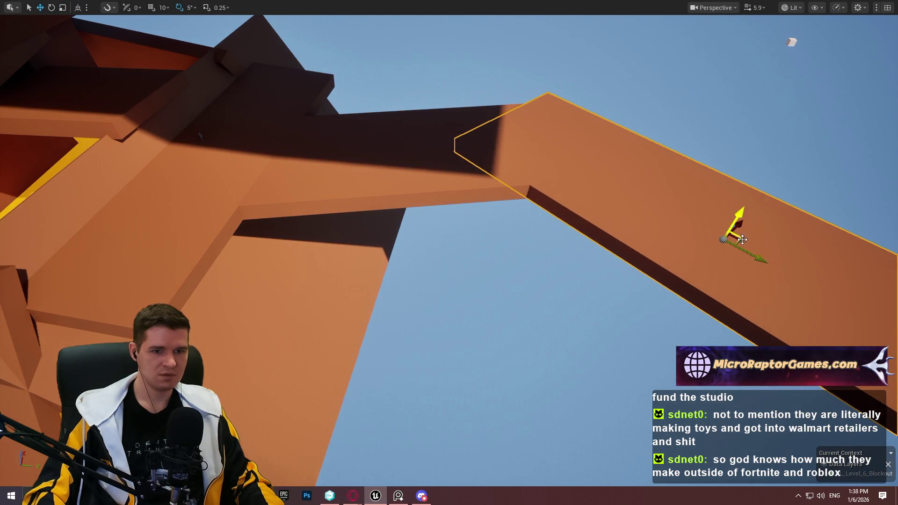
Rotate the narrowed platform in several passes until it tilts into an angled ramp.
key(f)
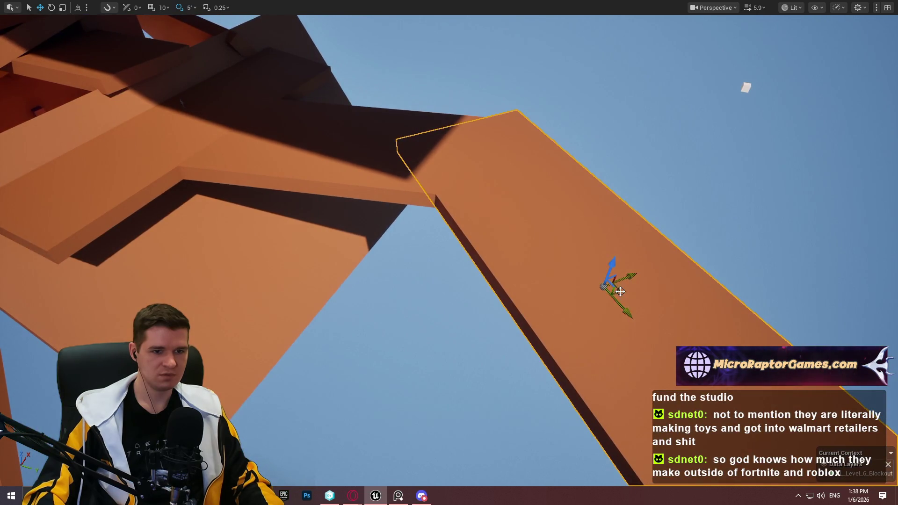
key(f)
scroll(695, 195, up, 3)
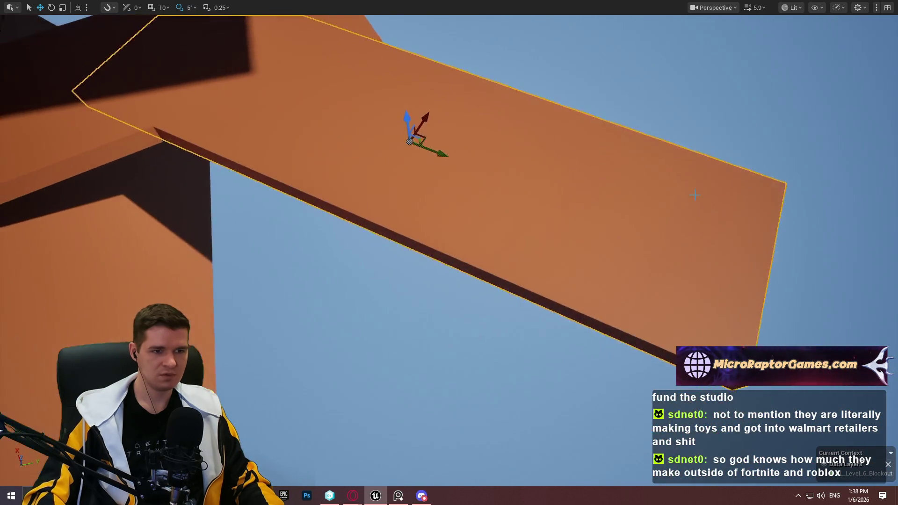
key(e)
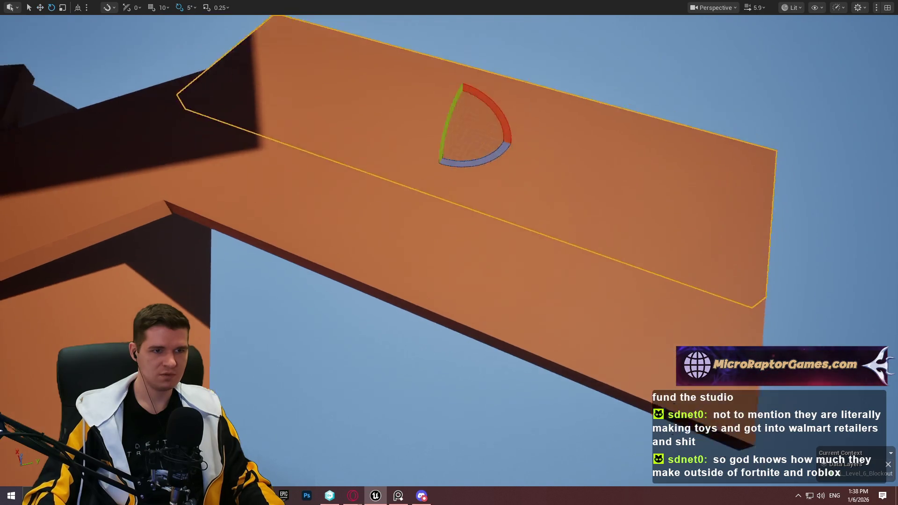
mouse_move(432, 365)
mouse_down()
mouse_move(440, 390)
mouse_move(405, 396)
mouse_move(593, 317)
mouse_move(592, 358)
mouse_move(557, 351)
mouse_up()
key(r)
key(w)
key(e)
mouse_move(548, 300)
mouse_down()
mouse_move(565, 311)
mouse_move(553, 297)
mouse_move(554, 323)
mouse_move(567, 293)
mouse_up()
key(w)
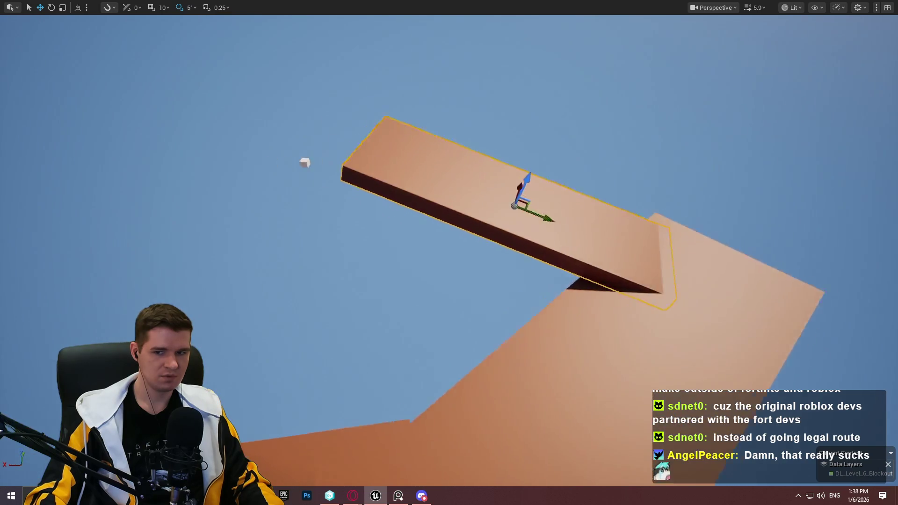
key(e)
mouse_move(592, 295)
mouse_down()
mouse_move(589, 285)
mouse_move(617, 306)
mouse_move(596, 310)
mouse_move(603, 312)
mouse_move(623, 292)
mouse_up()
key(w)
drag(545, 257, 555, 248)
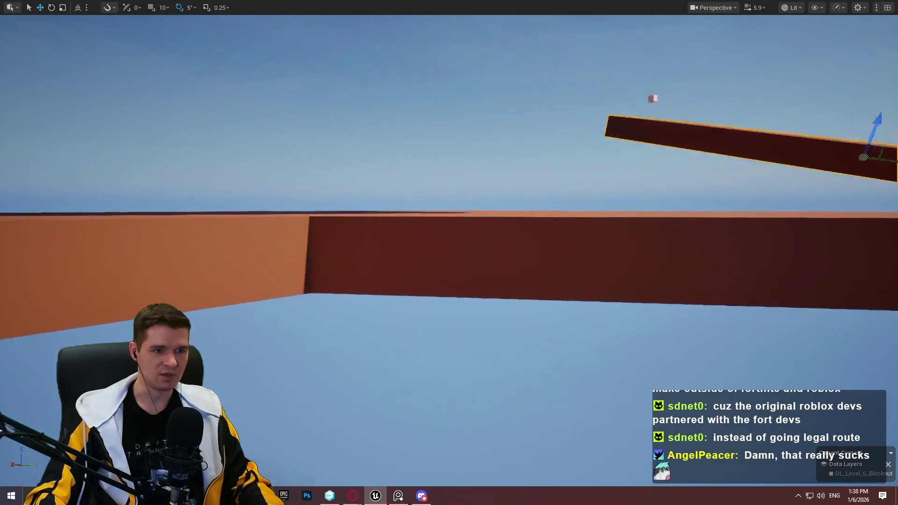
Rotate the long plank -5° so its left end dips down like a ramp.
key(f)
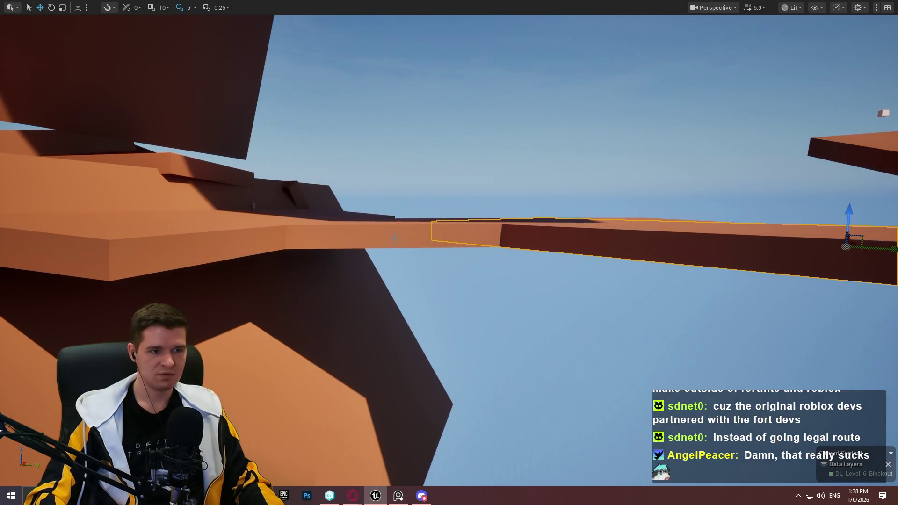
drag(465, 186, 478, 181)
key(w)
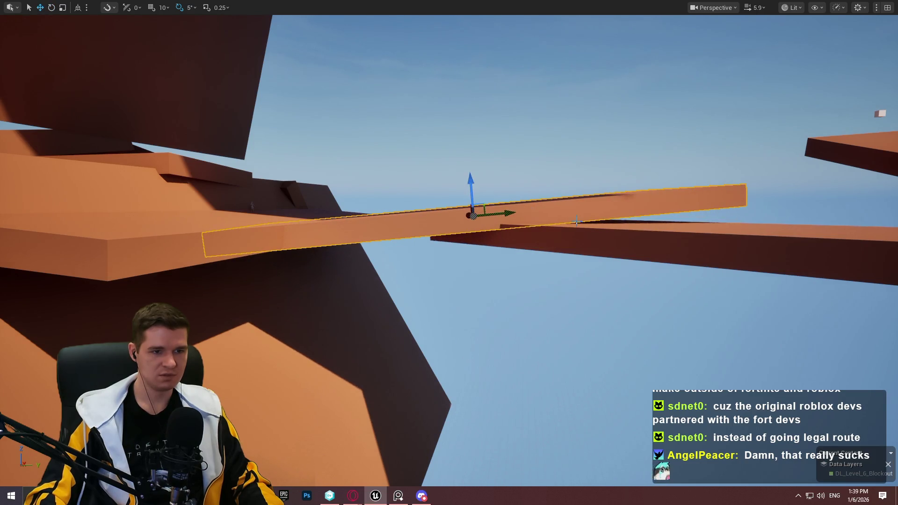
key(e)
drag(633, 243, 638, 235)
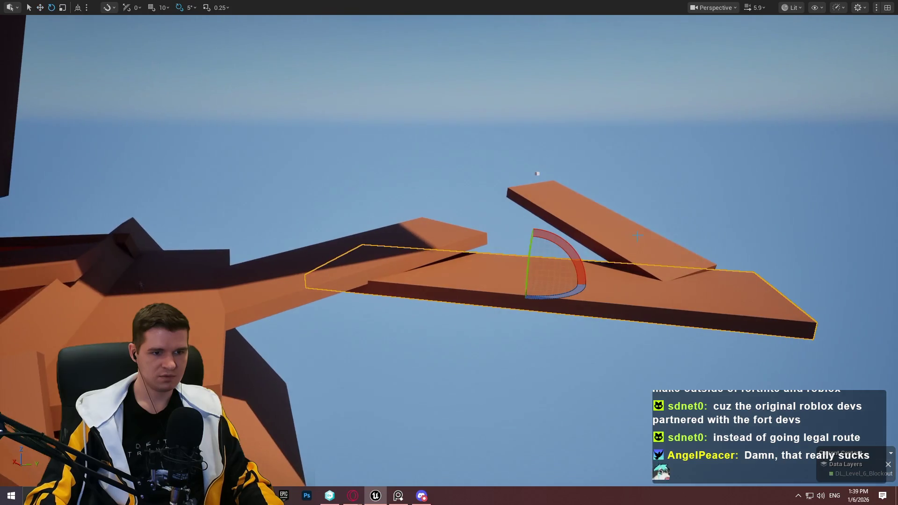
mouse_move(560, 245)
mouse_down()
mouse_move(524, 214)
mouse_move(543, 220)
mouse_move(540, 240)
mouse_move(587, 234)
mouse_move(585, 215)
mouse_up()
key(w)
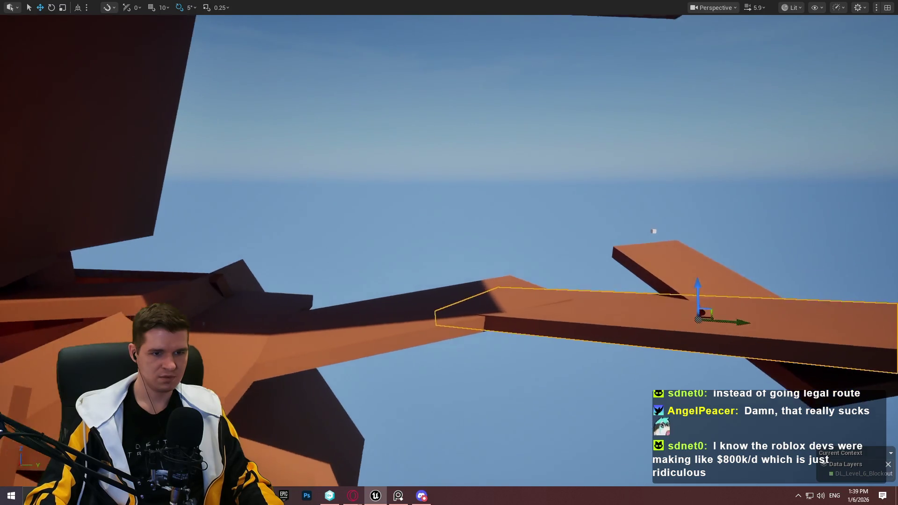
key(s)
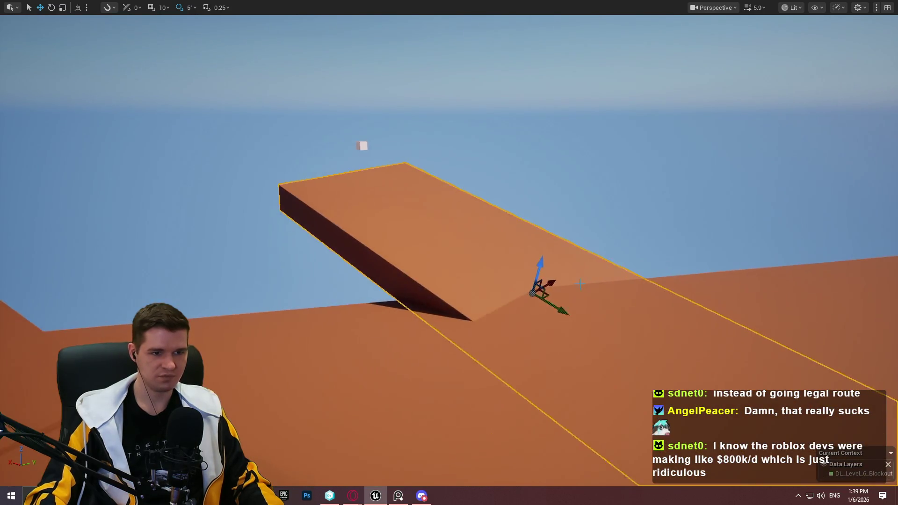
drag(586, 157, 623, 197)
mouse_move(569, 154)
mouse_down()
mouse_move(554, 142)
mouse_move(566, 175)
mouse_up()
drag(428, 220, 463, 220)
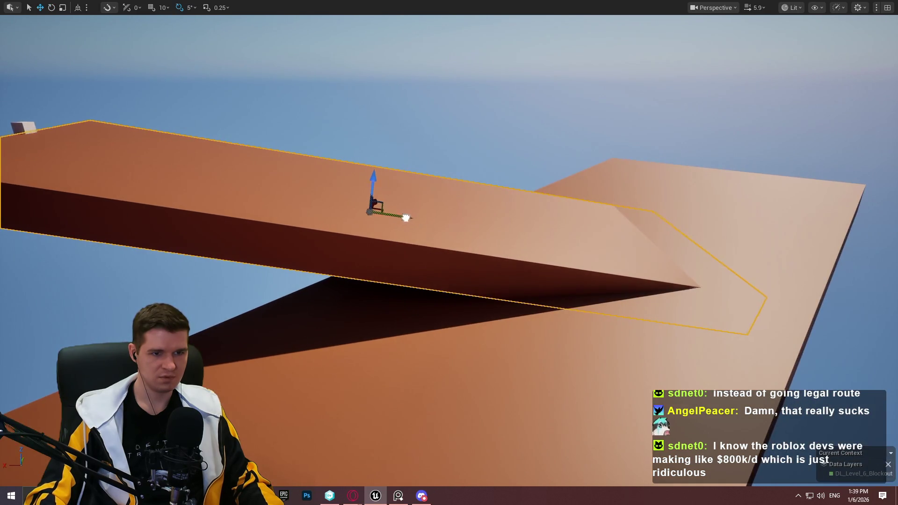
mouse_move(355, 196)
mouse_down()
mouse_move(253, 188)
mouse_move(285, 201)
mouse_up()
drag(379, 183, 379, 183)
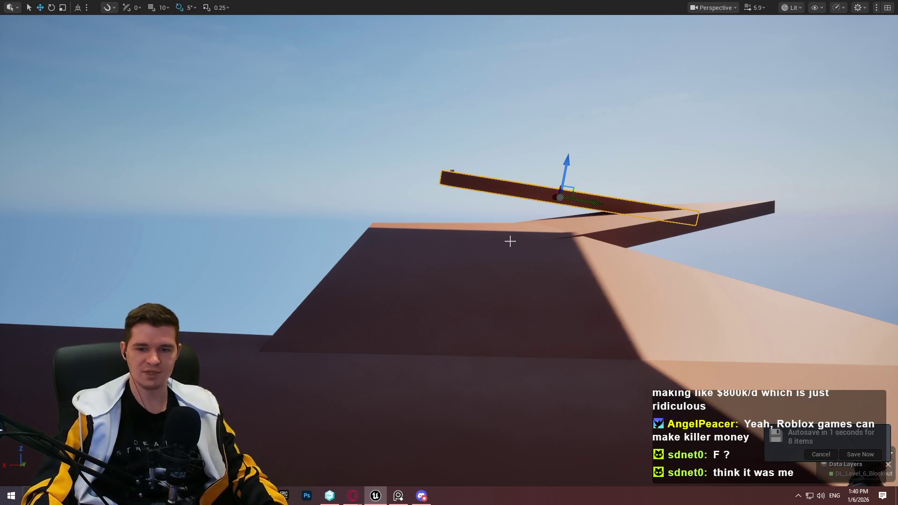
Try rotating the right-hand platform, then undo it and deselect.
mouse_move(550, 178)
mouse_down()
mouse_move(529, 190)
mouse_move(544, 215)
mouse_up()
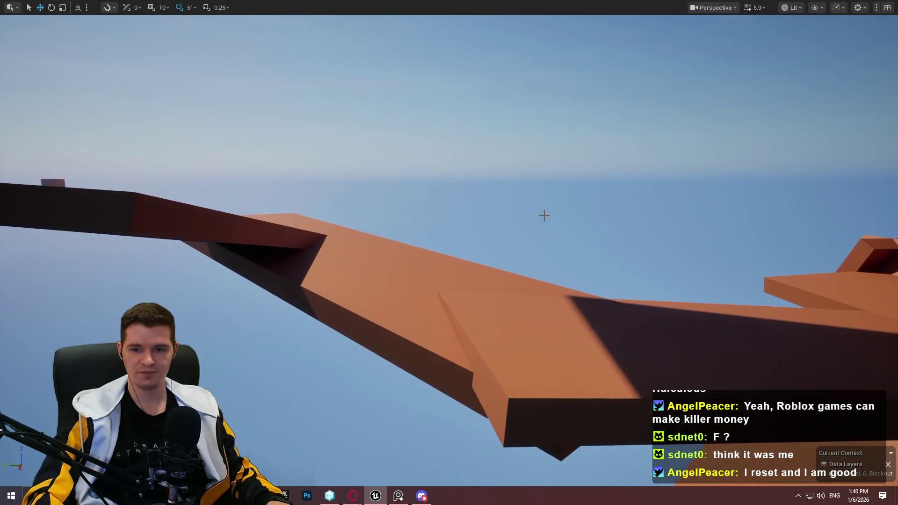
click(538, 337)
drag(538, 336, 538, 337)
drag(389, 173, 389, 174)
drag(356, 228, 356, 229)
key(e)
mouse_move(337, 193)
mouse_down()
mouse_move(407, 231)
mouse_move(387, 203)
mouse_up()
key(ctrl+z)
key(Escape)
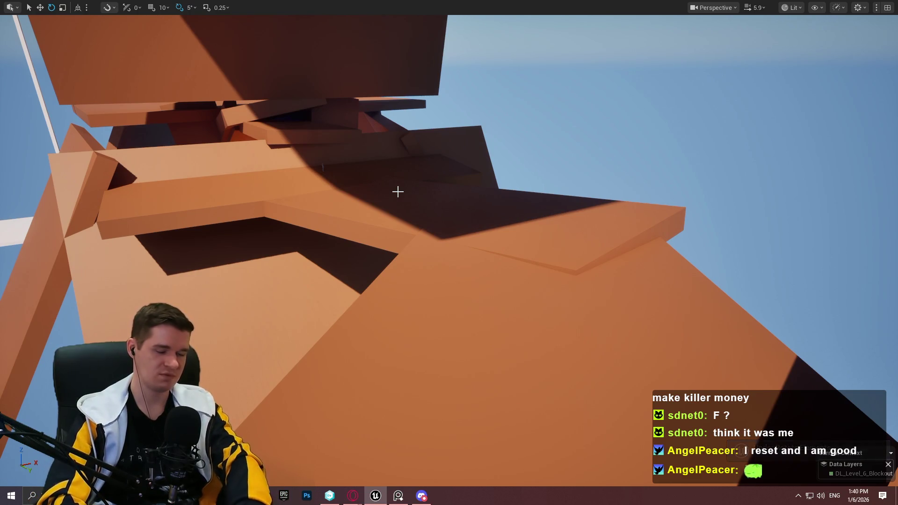
Shorten the platform under the overhang along its length.
drag(449, 253, 450, 167)
click(449, 167)
key(r)
drag(500, 140, 463, 141)
drag(573, 244, 573, 220)
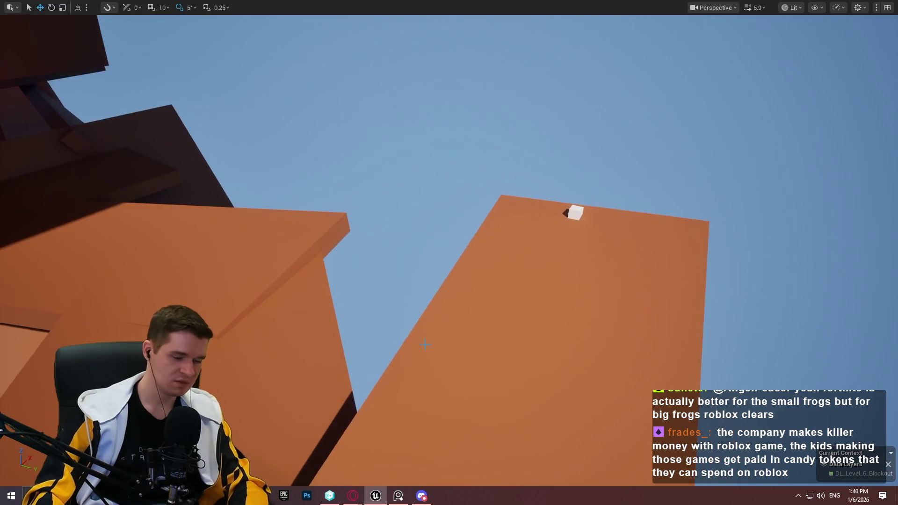
Restore the full editor, browse to the top-level Content folder and resize the panels.
key(F11)
click(493, 367)
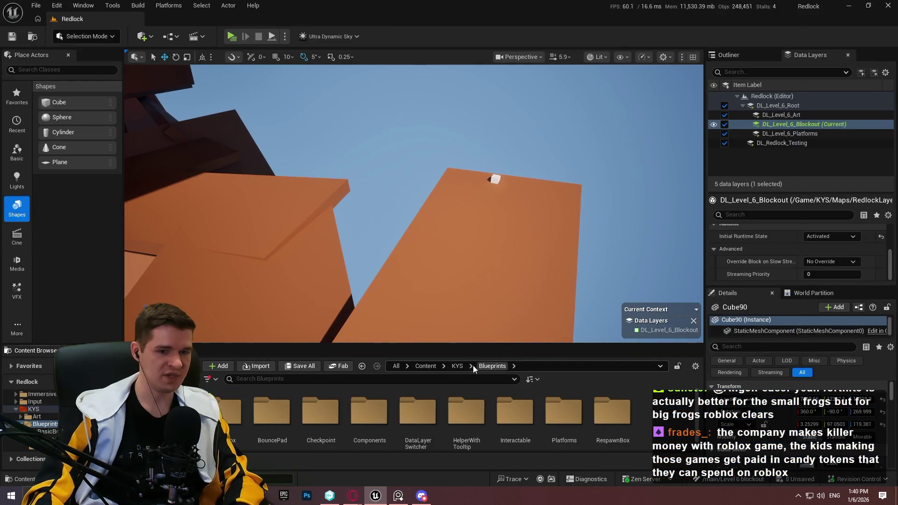
click(426, 367)
drag(452, 344, 459, 250)
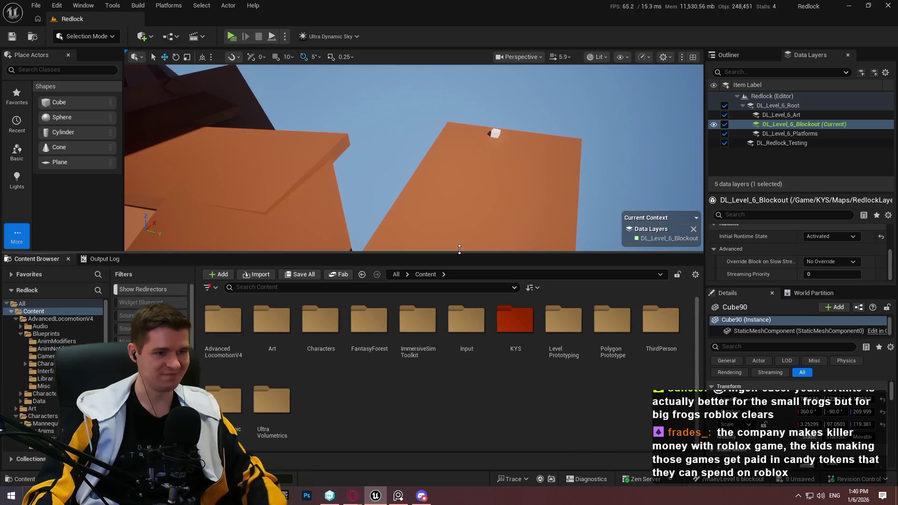
drag(394, 253, 382, 274)
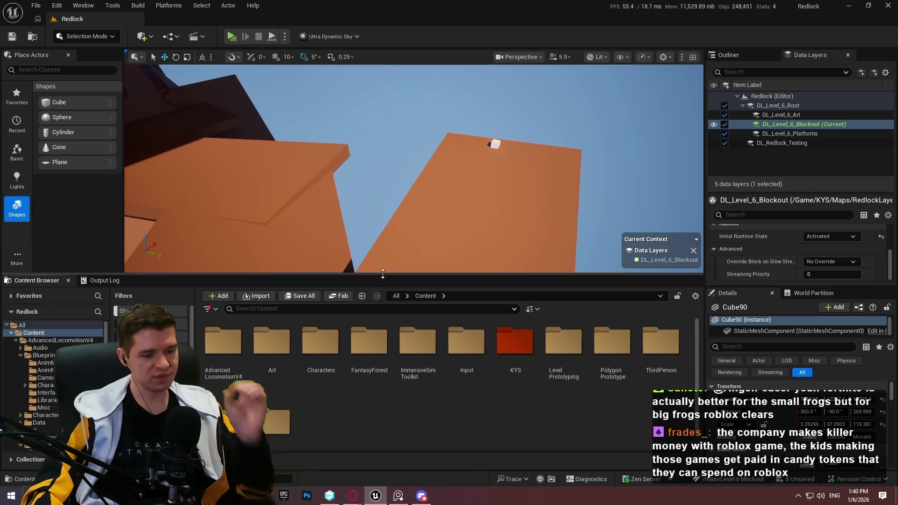
scroll(484, 172, up, 4)
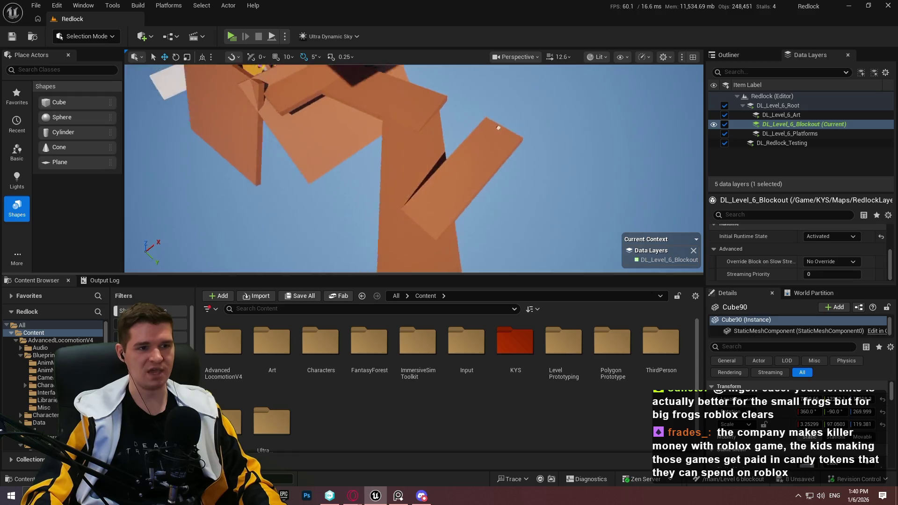
scroll(414, 168, up, 2)
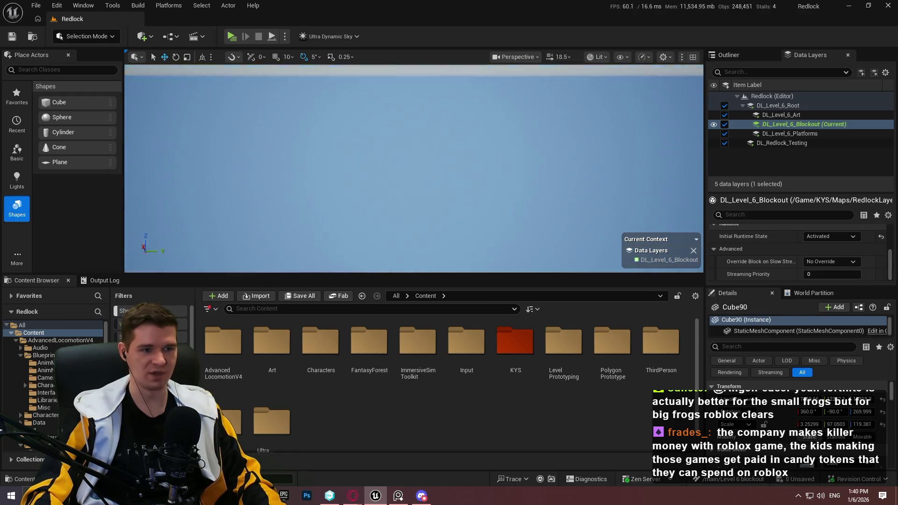
Drag a new cube from Place Actors onto the platform cluster.
key(f)
scroll(414, 168, down, 2)
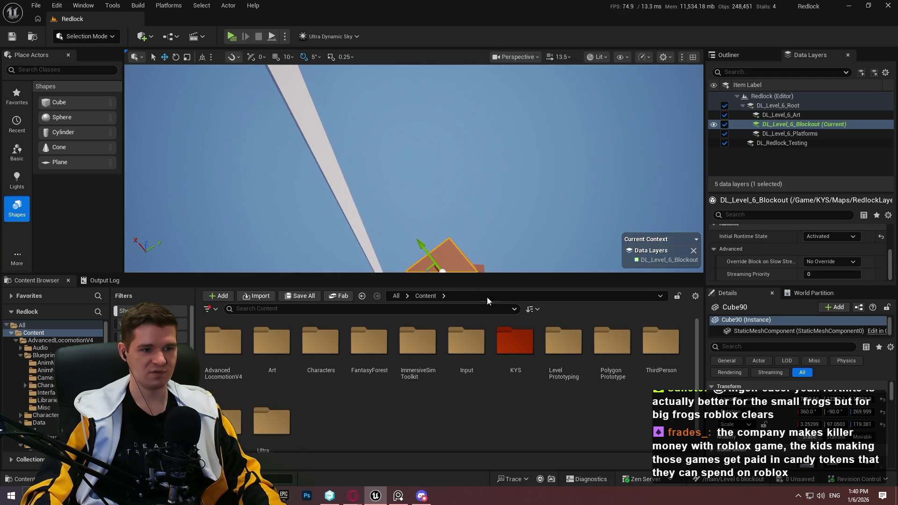
drag(486, 274, 485, 384)
scroll(414, 224, up, 2)
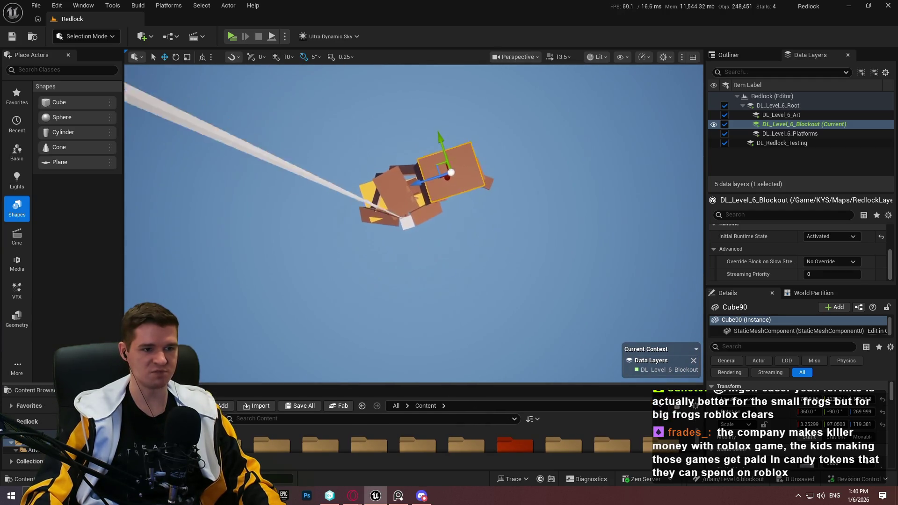
scroll(414, 225, up, 2)
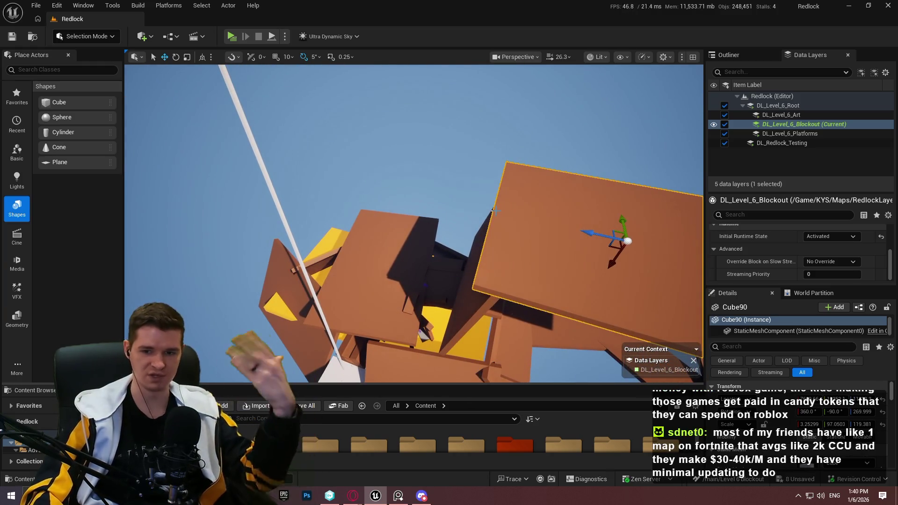
drag(490, 383, 490, 336)
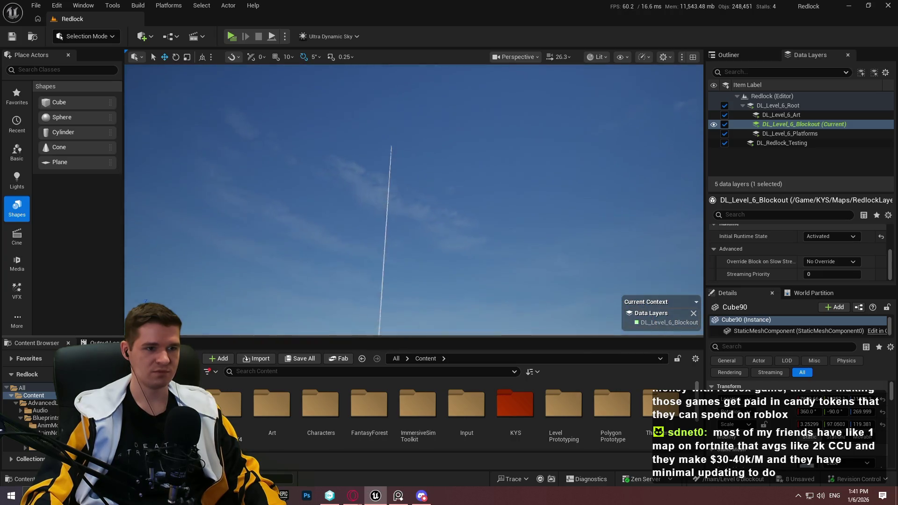
key(f)
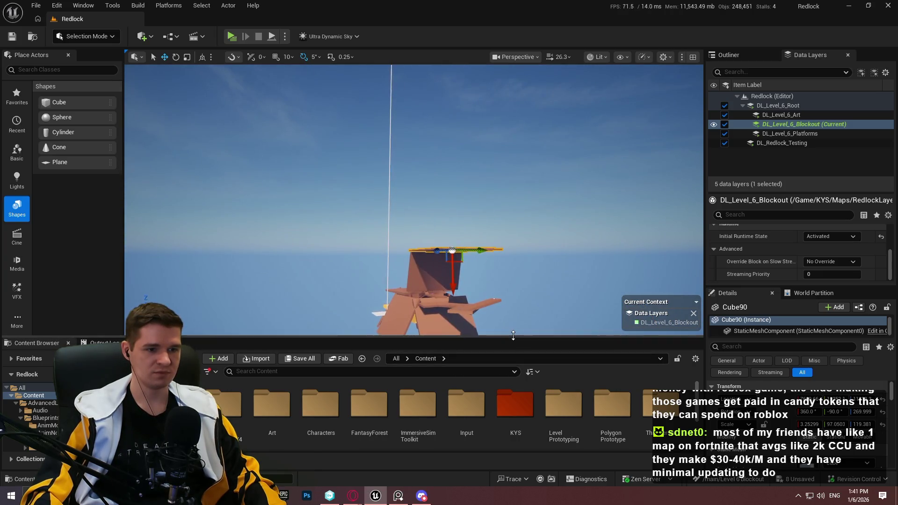
drag(47, 337, 46, 388)
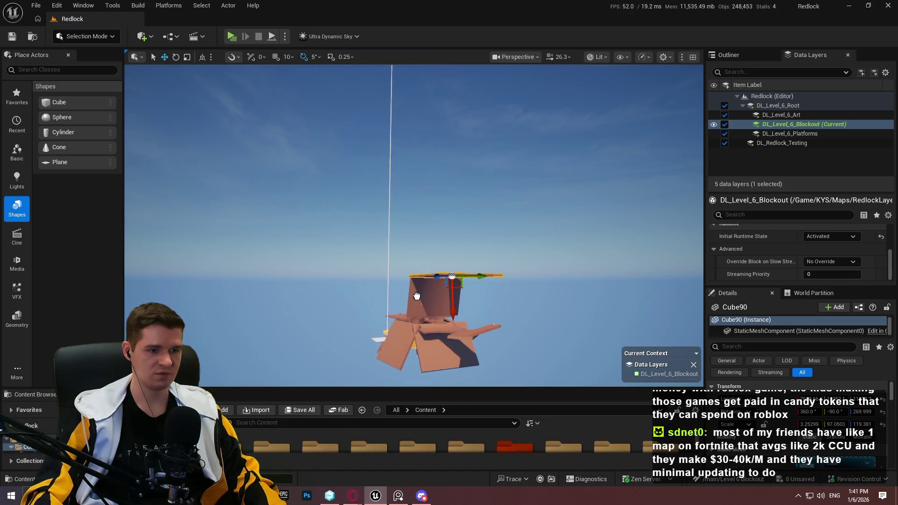
drag(419, 286, 420, 287)
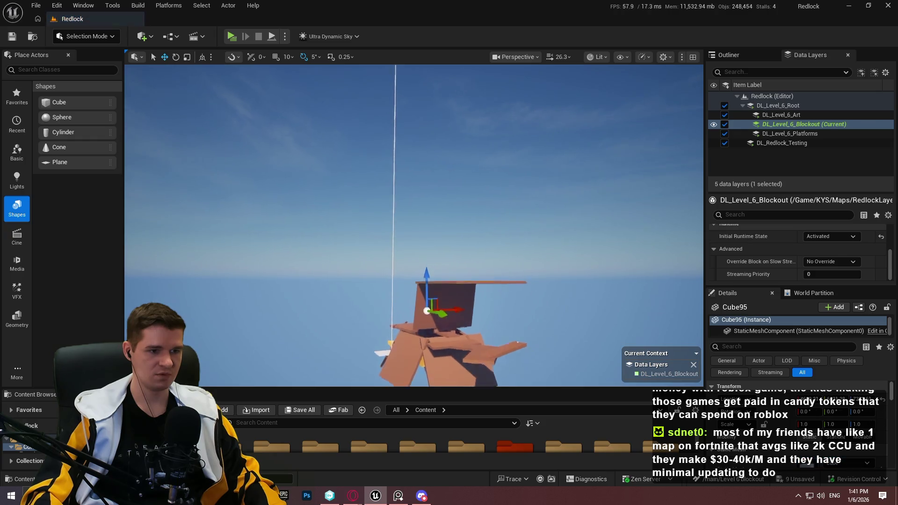
Give the cube a uniform scale of 100 and raise it high above the platforms.
scroll(437, 330, up, 3)
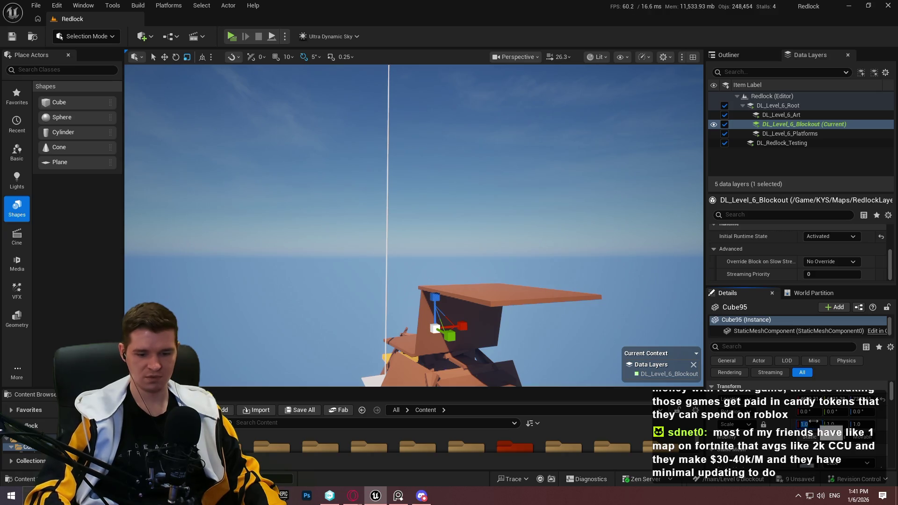
key(Return)
drag(628, 312, 628, 354)
drag(388, 207, 392, 72)
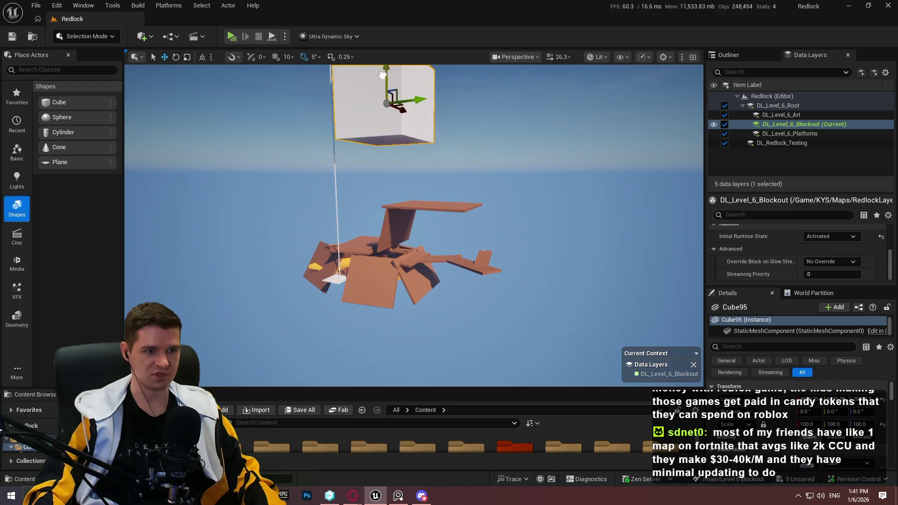
key(f)
scroll(382, 74, down, 5)
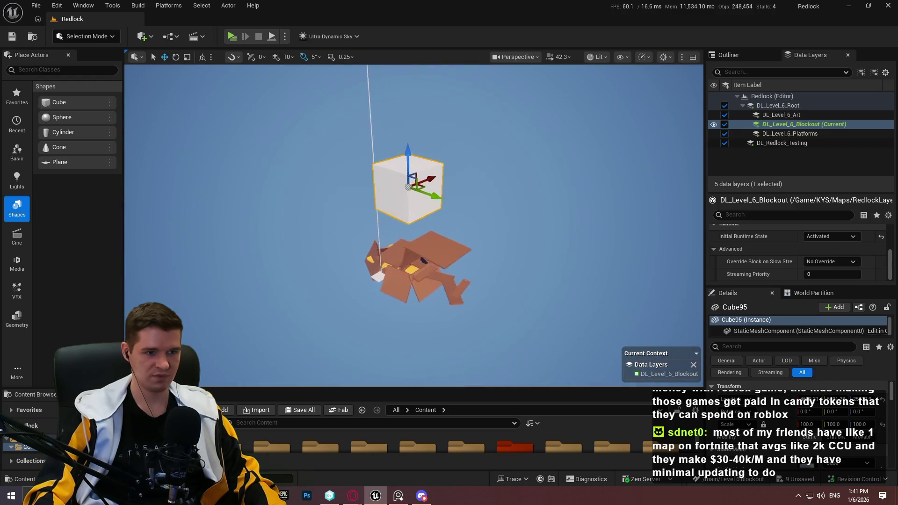
key(a)
mouse_move(442, 164)
mouse_down()
mouse_move(438, 153)
mouse_move(448, 163)
mouse_up()
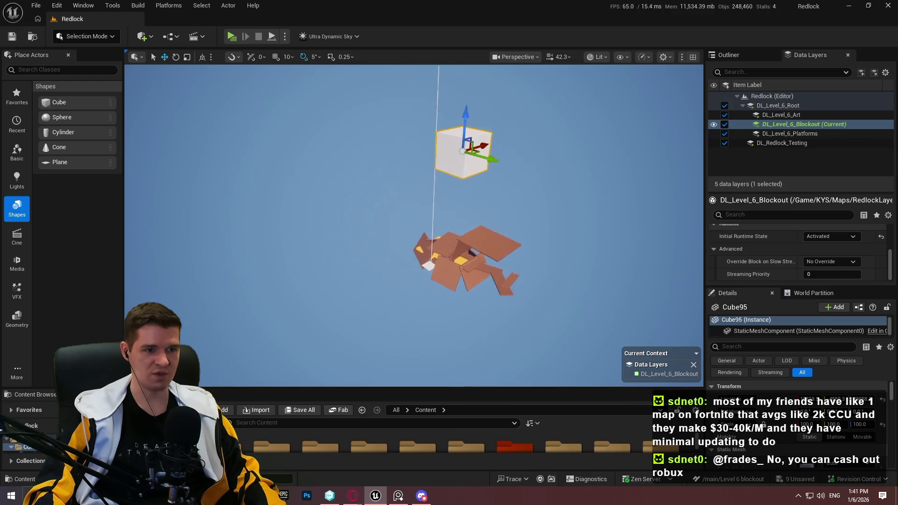
scroll(457, 162, up, 5)
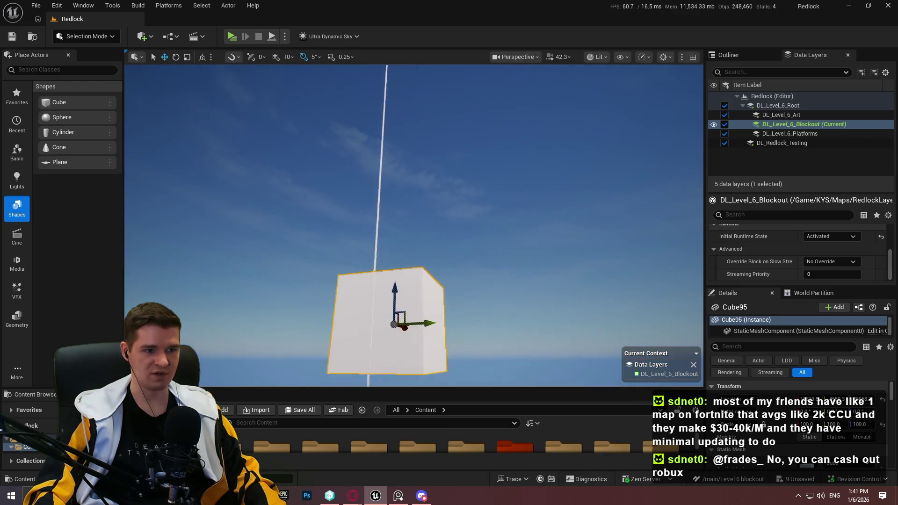
drag(414, 224, 412, 266)
Reposition the white cube down-left, then right and closer.
mouse_move(465, 130)
mouse_down()
mouse_move(397, 183)
mouse_move(468, 172)
mouse_move(466, 183)
mouse_up()
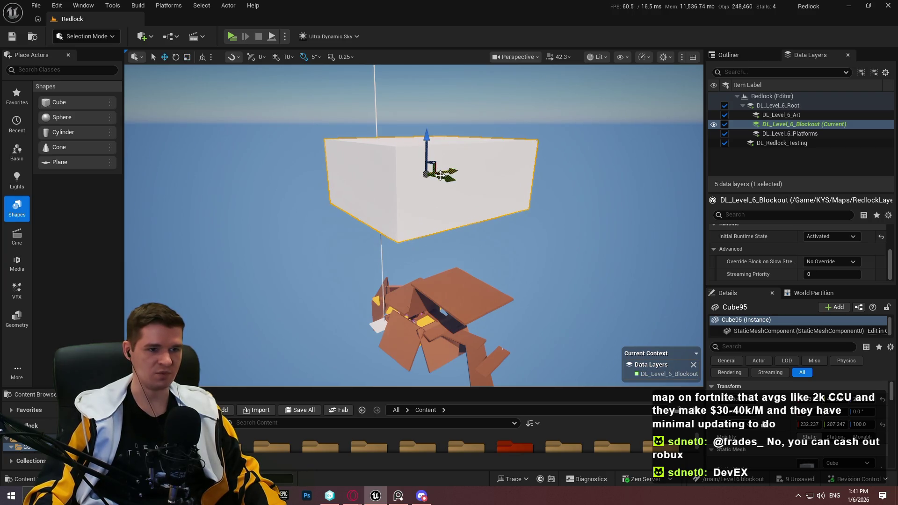
click(440, 175)
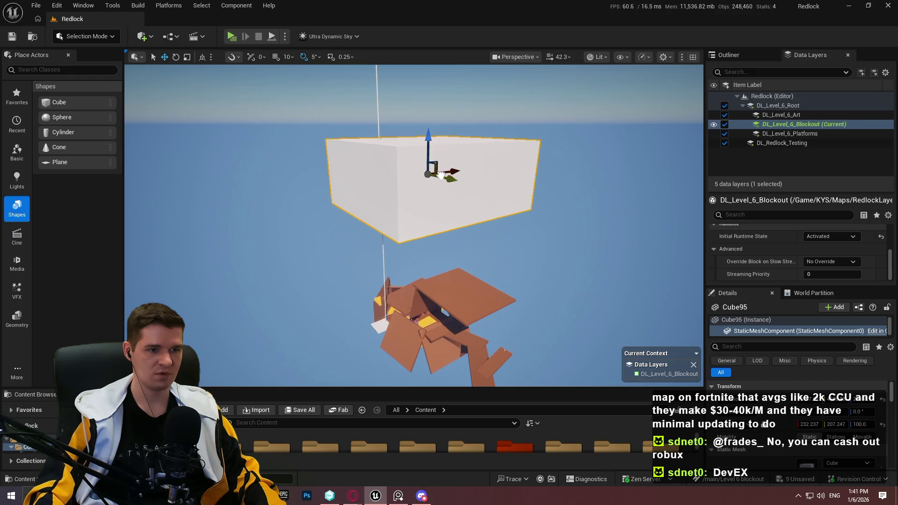
mouse_move(441, 177)
mouse_down()
mouse_move(499, 176)
mouse_move(390, 130)
mouse_move(321, 135)
mouse_up()
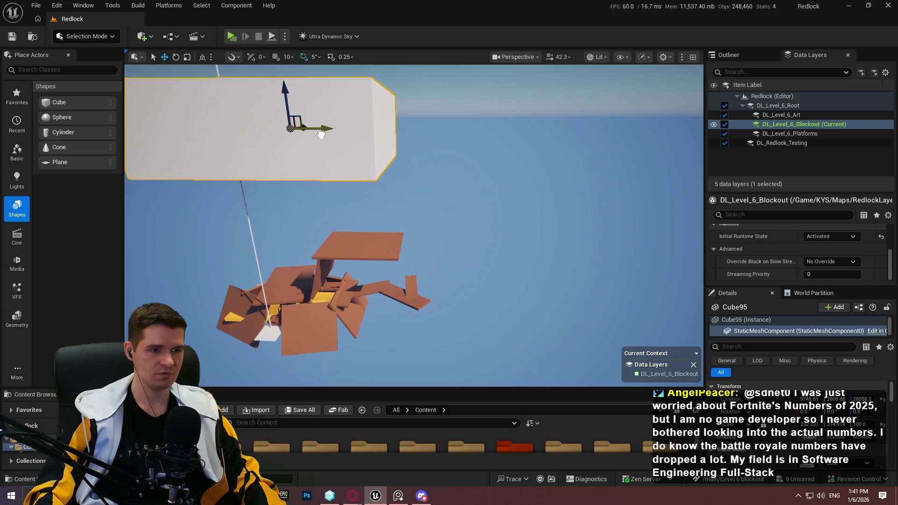
key(f)
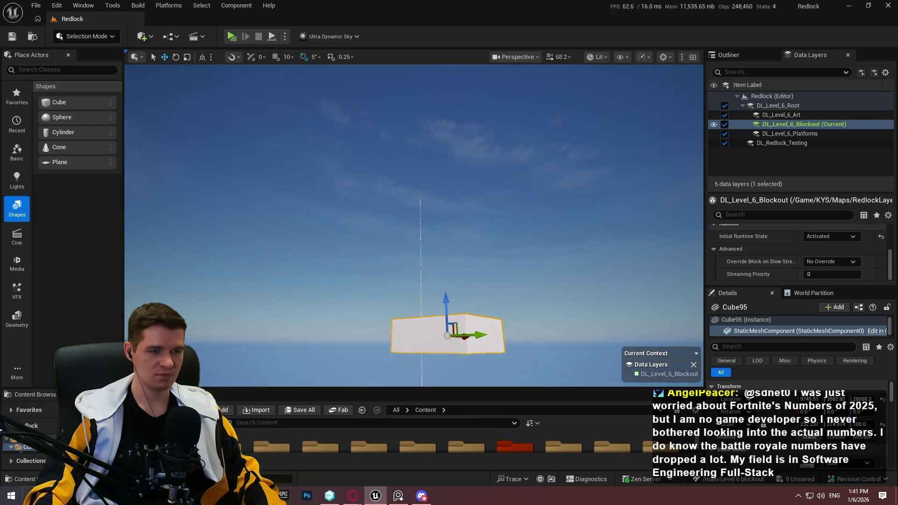
drag(351, 160, 351, 178)
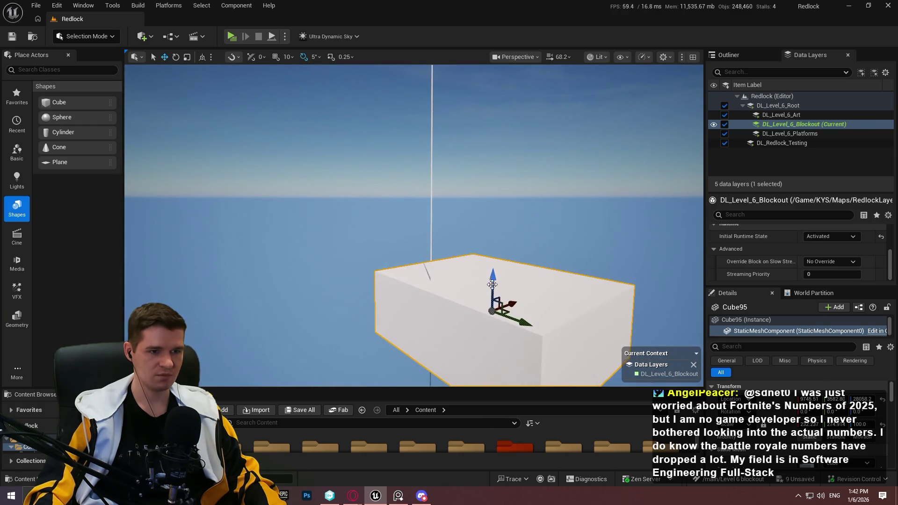
Alt-drag the white box upward to duplicate it, shift the copy left, and view it from below.
mouse_move(494, 284)
mouse_down()
mouse_move(497, 157)
mouse_move(486, 80)
mouse_move(507, 121)
mouse_up()
mouse_move(505, 169)
mouse_down()
mouse_move(386, 160)
mouse_move(368, 169)
mouse_move(401, 178)
mouse_move(388, 122)
mouse_up()
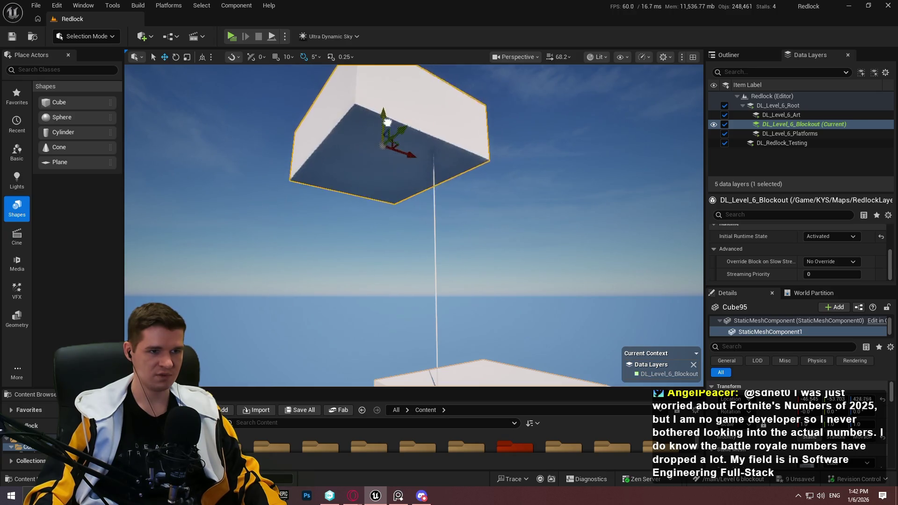
mouse_move(414, 225)
mouse_down()
mouse_move(414, 140)
mouse_move(415, 187)
mouse_up()
mouse_move(316, 111)
mouse_down()
mouse_move(316, 98)
mouse_move(316, 111)
mouse_move(374, 141)
mouse_move(468, 173)
mouse_up()
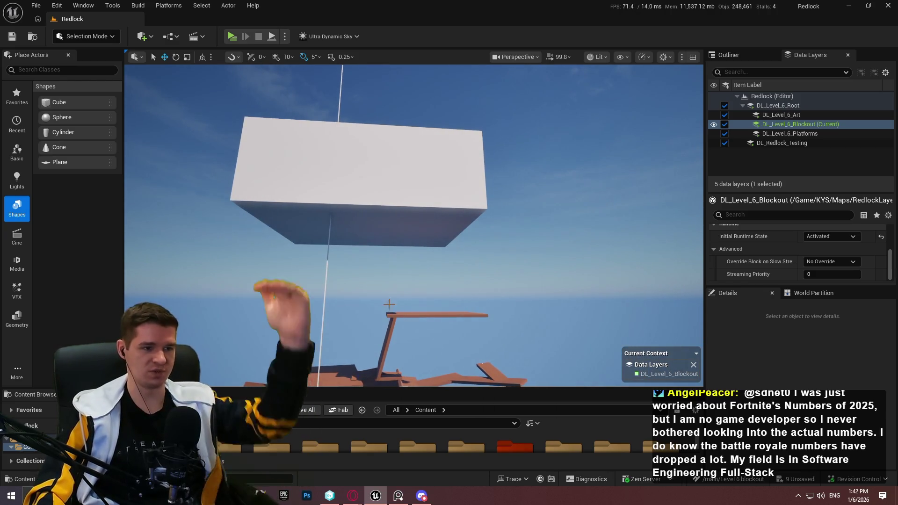
mouse_move(356, 497)
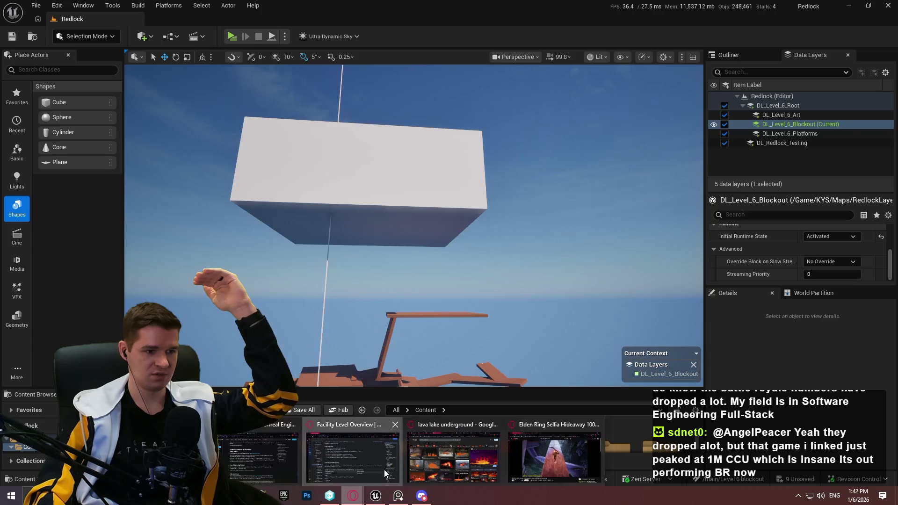
click(384, 468)
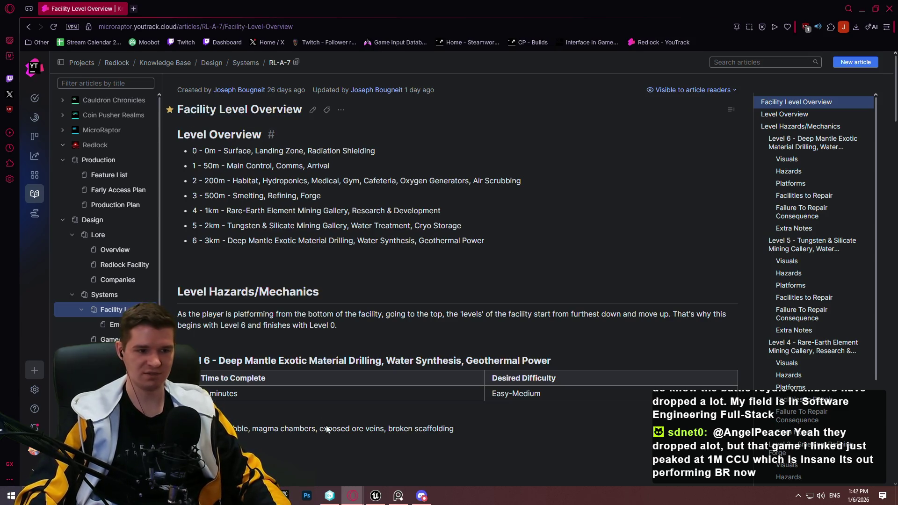
click(374, 498)
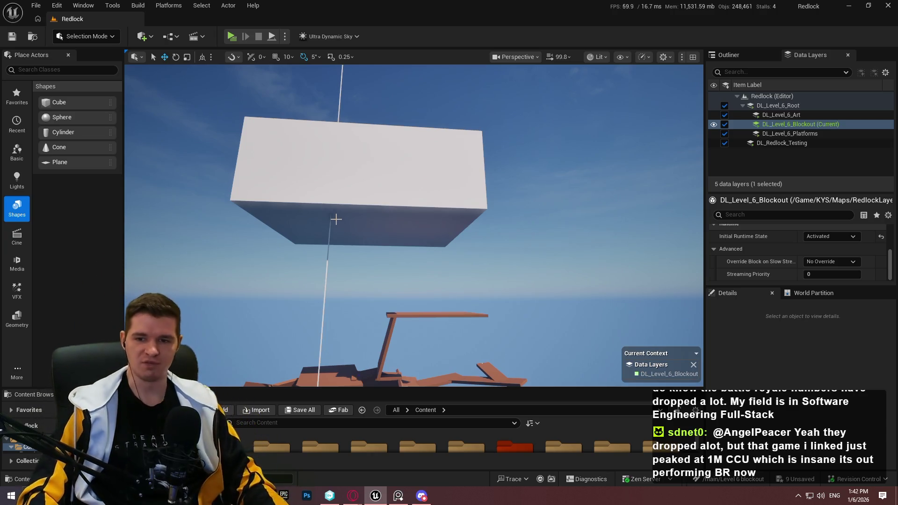
From KYS > Blueprints > Platforms > Moving, place BP_MovingPlatform_Spline beside the tilted plank.
mouse_move(459, 249)
mouse_down()
mouse_move(440, 280)
mouse_move(459, 244)
mouse_move(468, 262)
mouse_move(454, 253)
mouse_move(473, 220)
mouse_move(467, 201)
mouse_move(458, 220)
mouse_up()
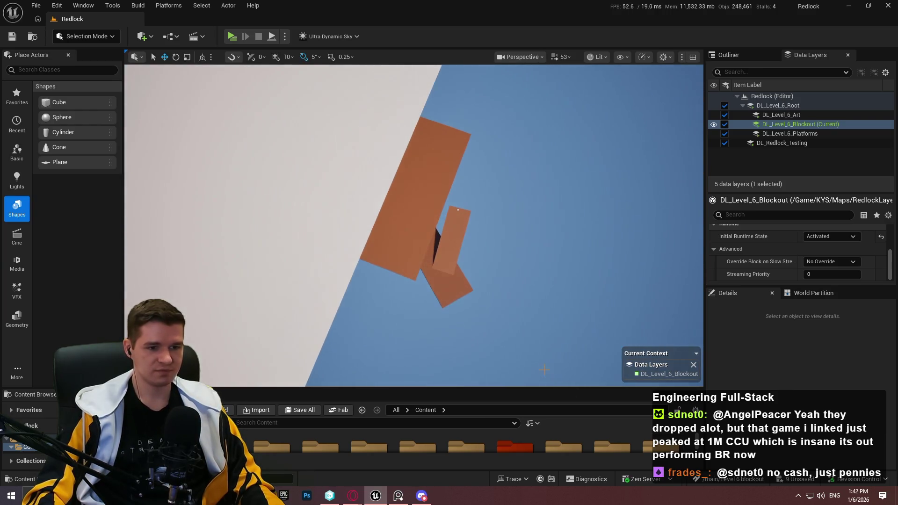
drag(540, 387, 540, 293)
double_click(515, 358)
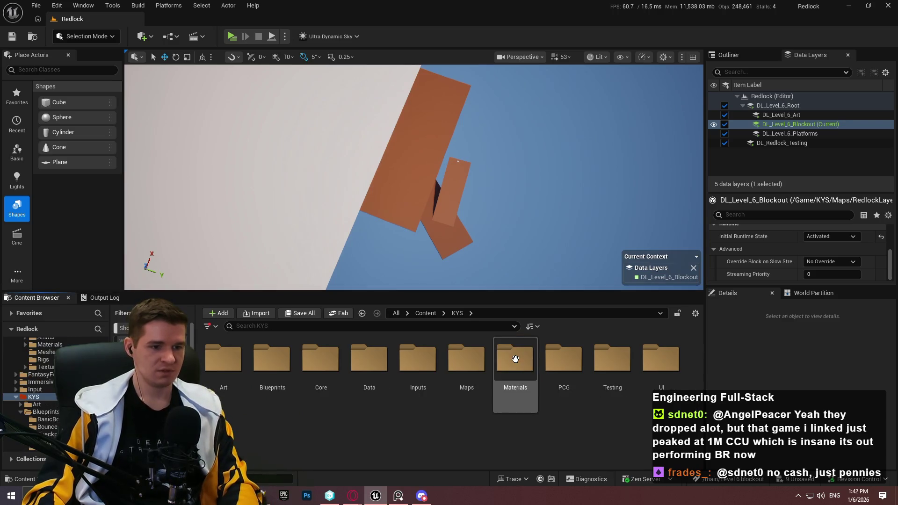
double_click(263, 363)
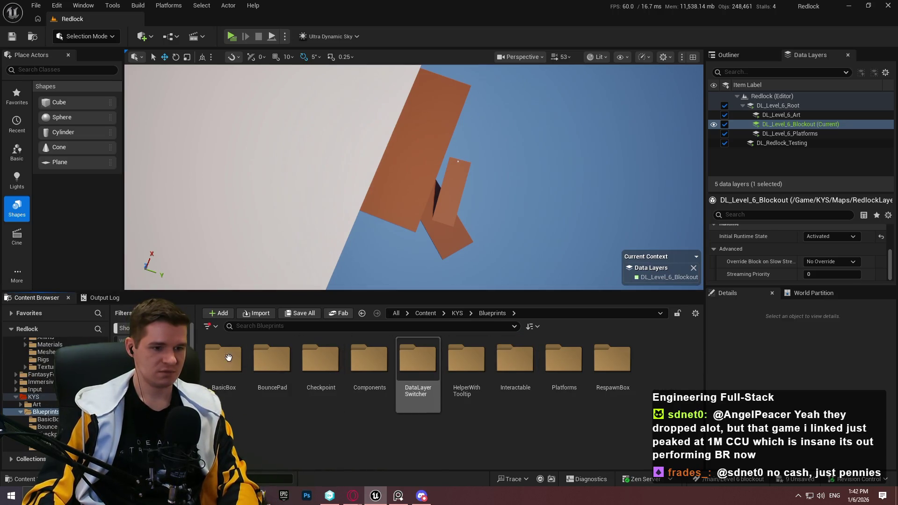
double_click(515, 359)
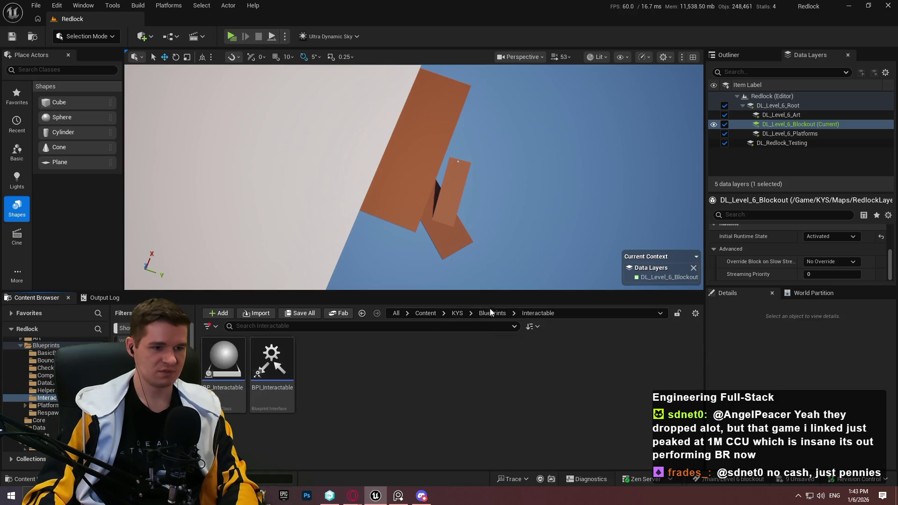
click(492, 313)
double_click(564, 362)
double_click(223, 363)
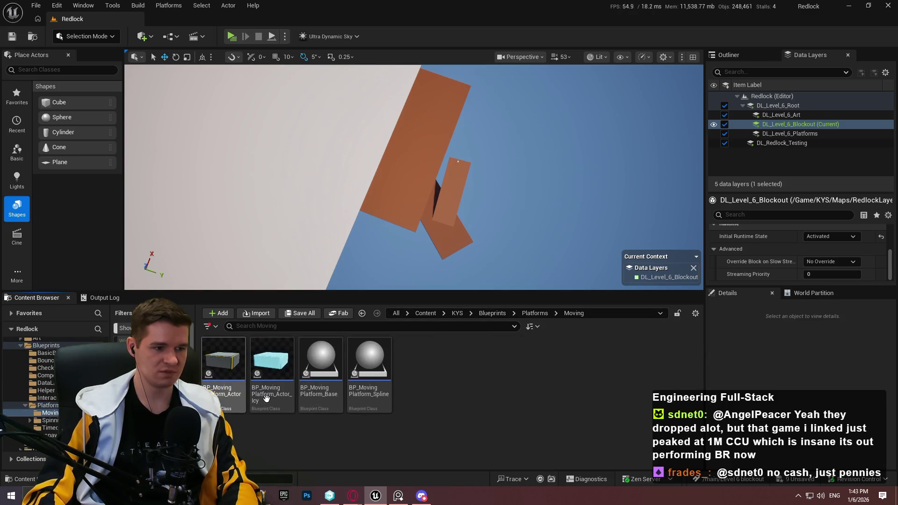
mouse_move(229, 387)
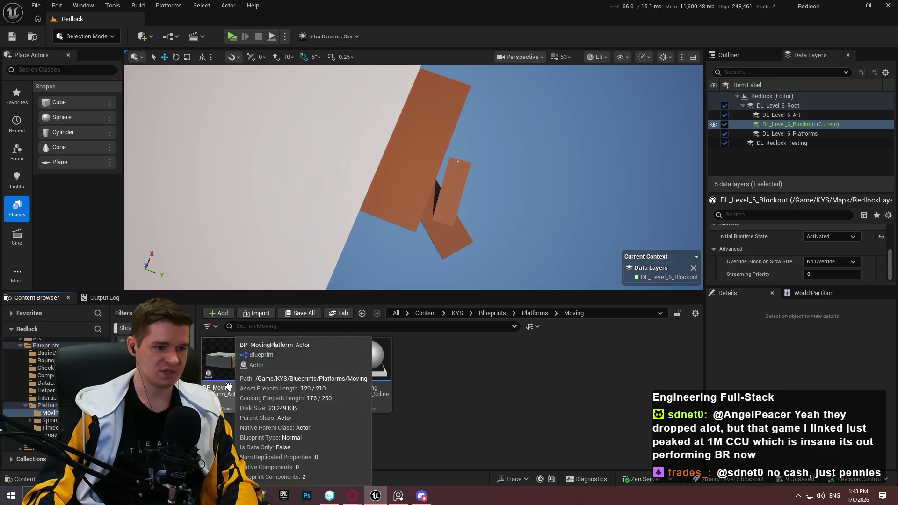
mouse_move(370, 365)
mouse_down()
mouse_move(496, 205)
mouse_move(468, 144)
mouse_move(459, 165)
mouse_up()
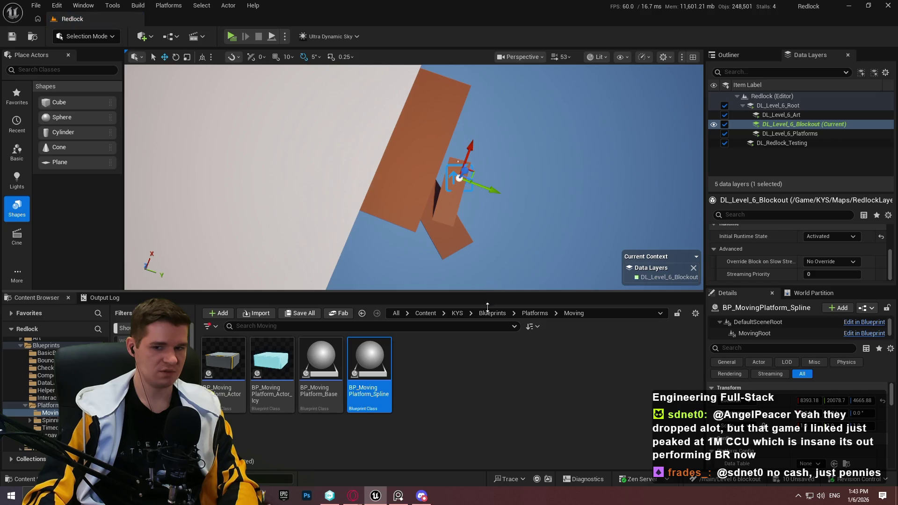
drag(487, 308, 488, 413)
Lift the moving platform actor higher and drag its spline end point straight up.
key(f)
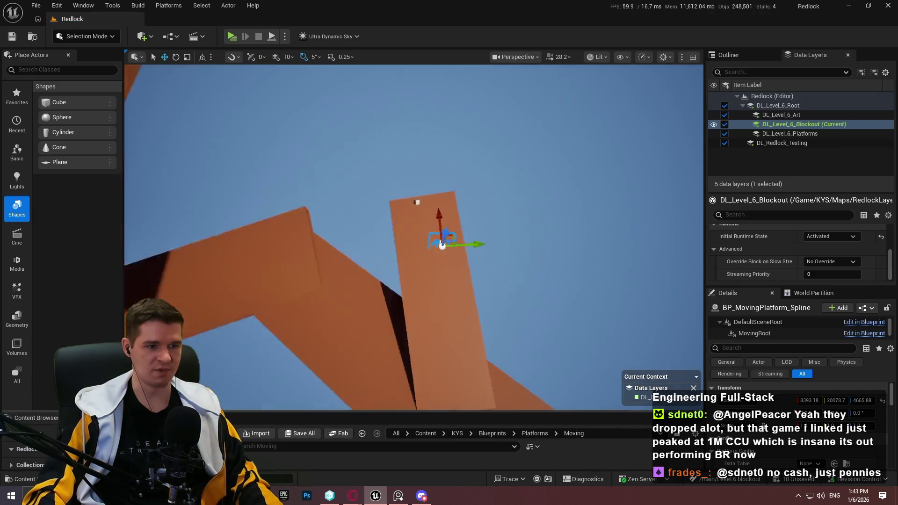
scroll(412, 273, down, 2)
drag(370, 244, 389, 135)
key(f)
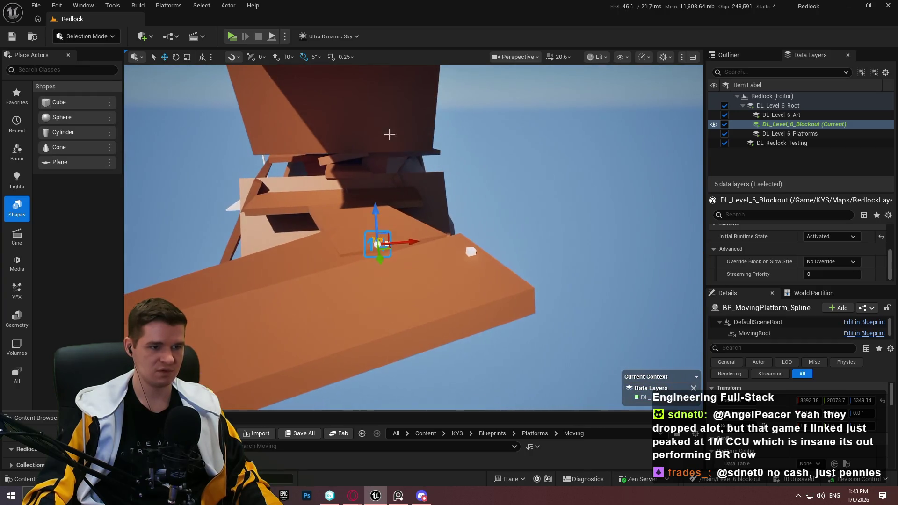
drag(392, 250, 361, 294)
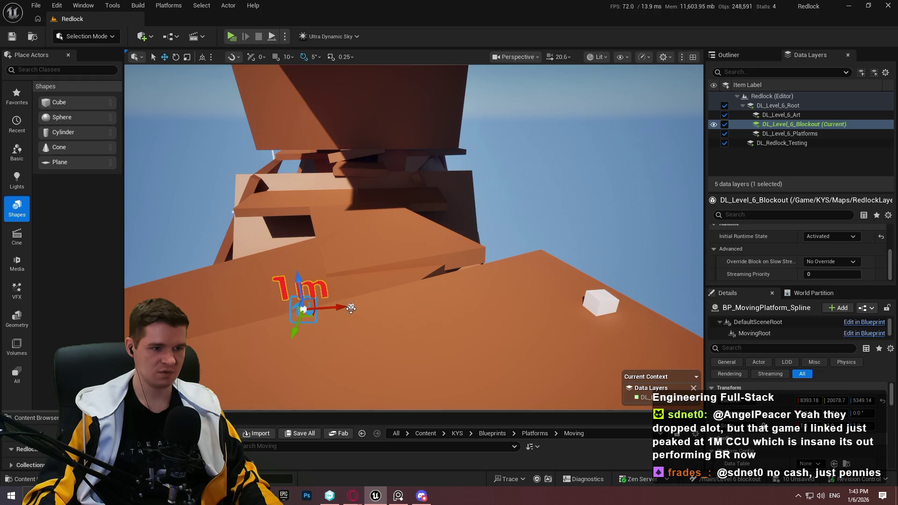
click(351, 309)
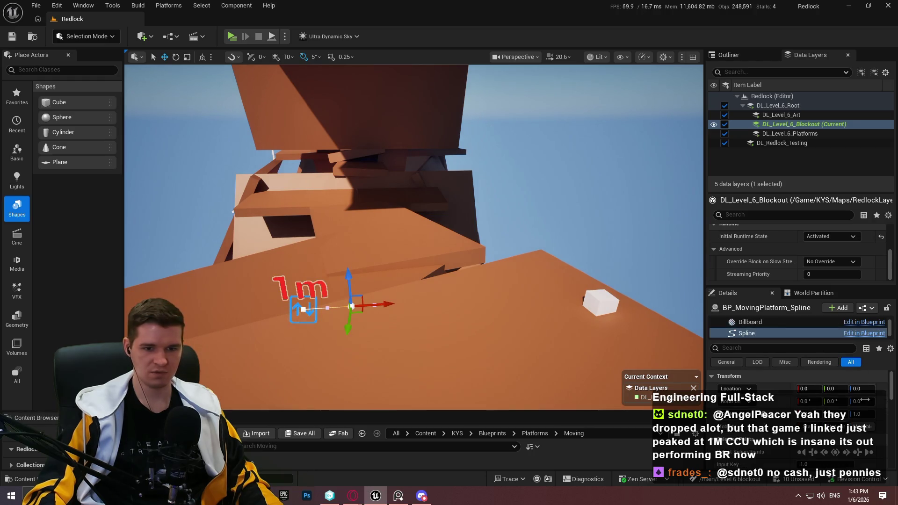
drag(351, 280, 344, 76)
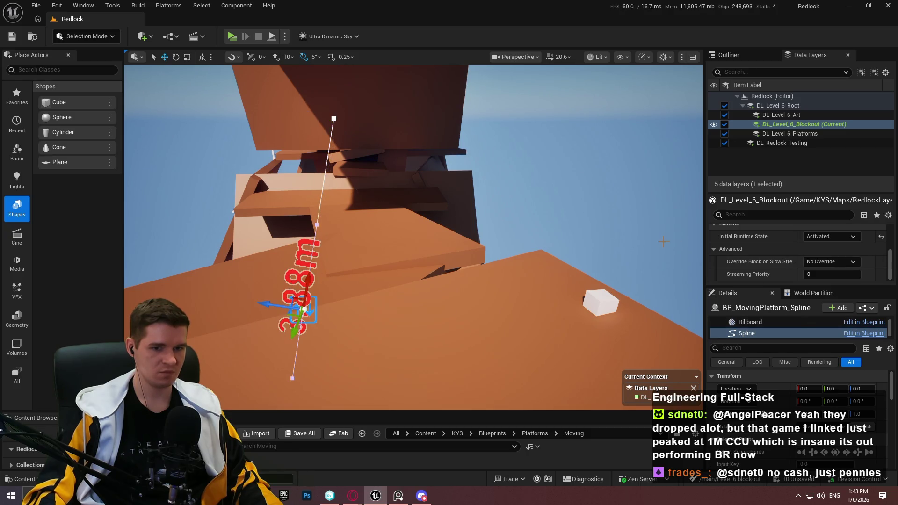
Switch the transform to world space and set the spline tangent X to 0.
scroll(319, 309, down, 2)
scroll(414, 237, down, 2)
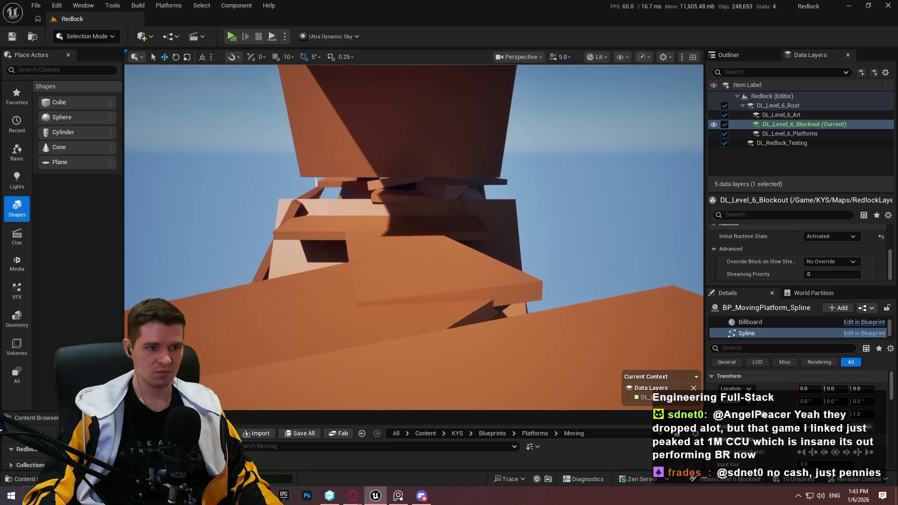
drag(276, 178, 275, 178)
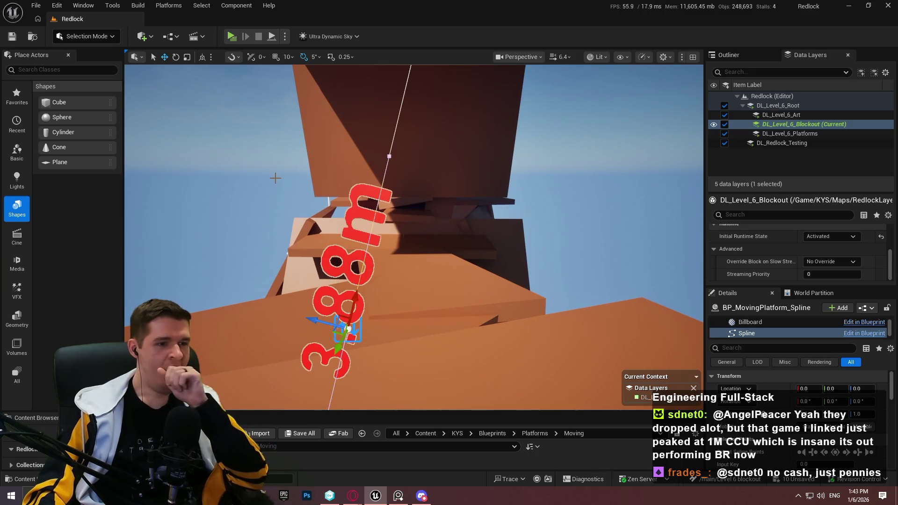
click(210, 57)
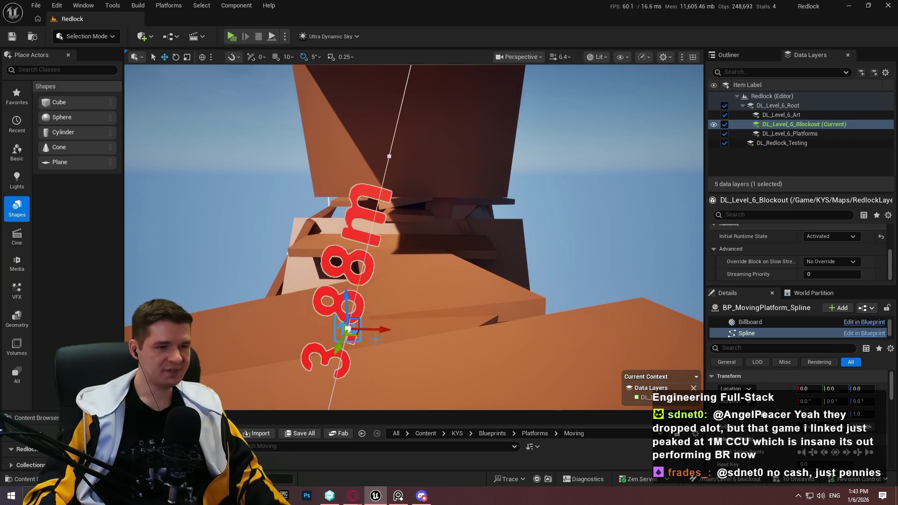
mouse_move(431, 115)
mouse_down()
mouse_move(411, 100)
mouse_move(350, 86)
mouse_up()
drag(347, 201, 348, 201)
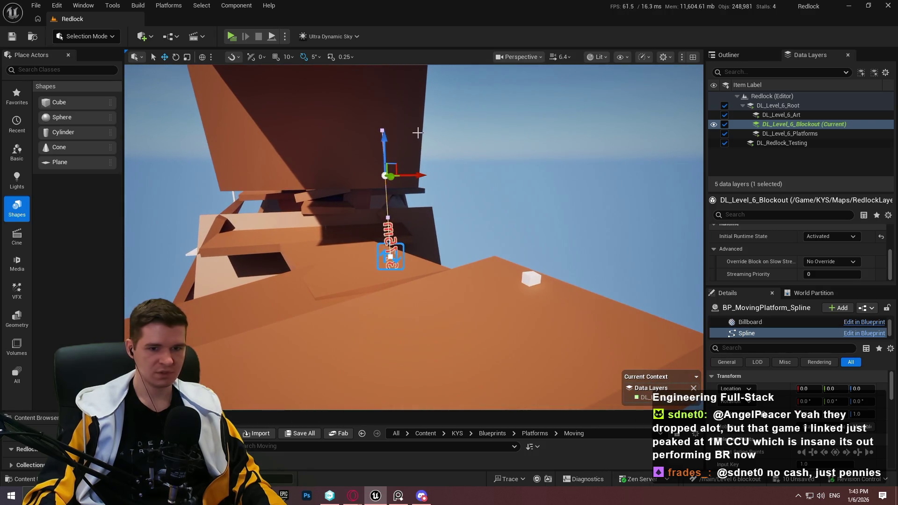
scroll(767, 331, down, 1)
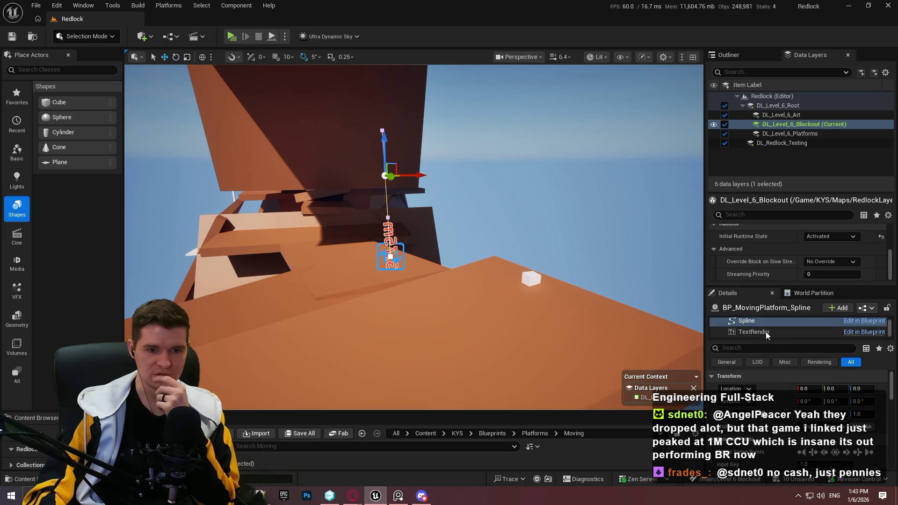
scroll(796, 407, down, 3)
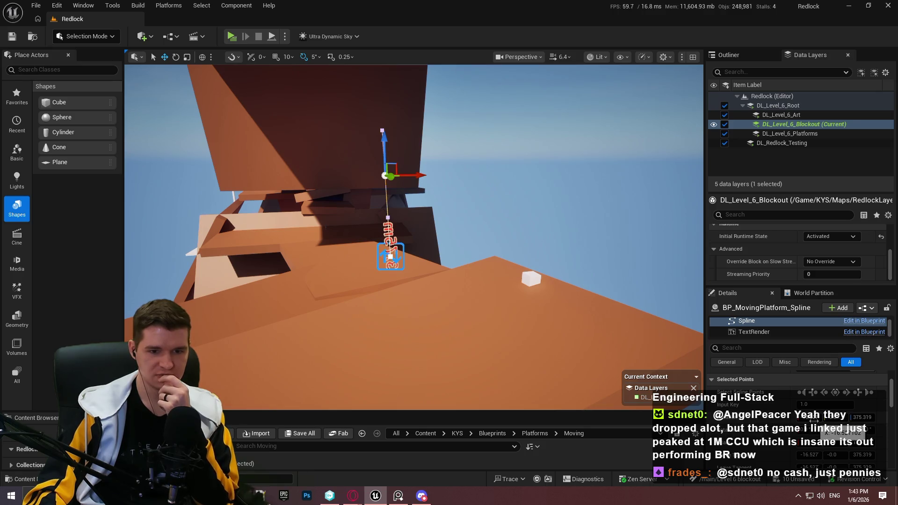
text(0)
key(Return)
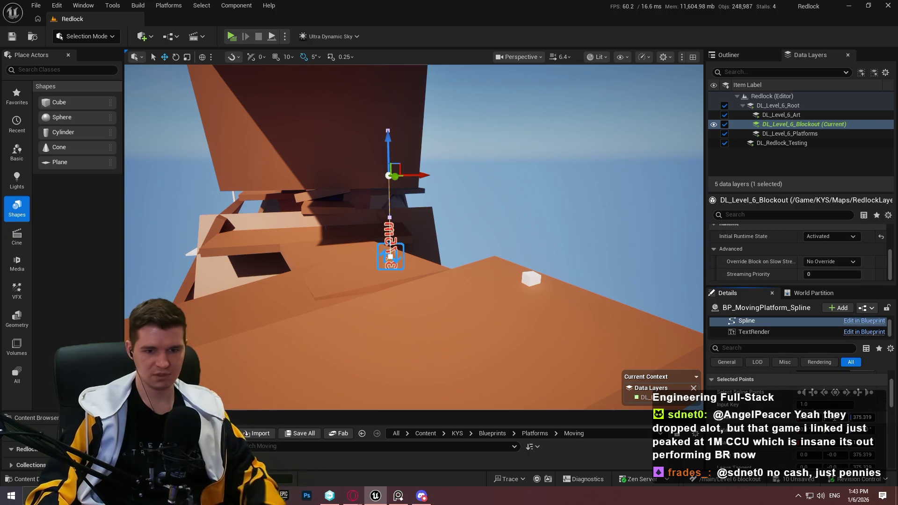
Try shifting the spline point sideways, then undo that move.
scroll(505, 239, down, 5)
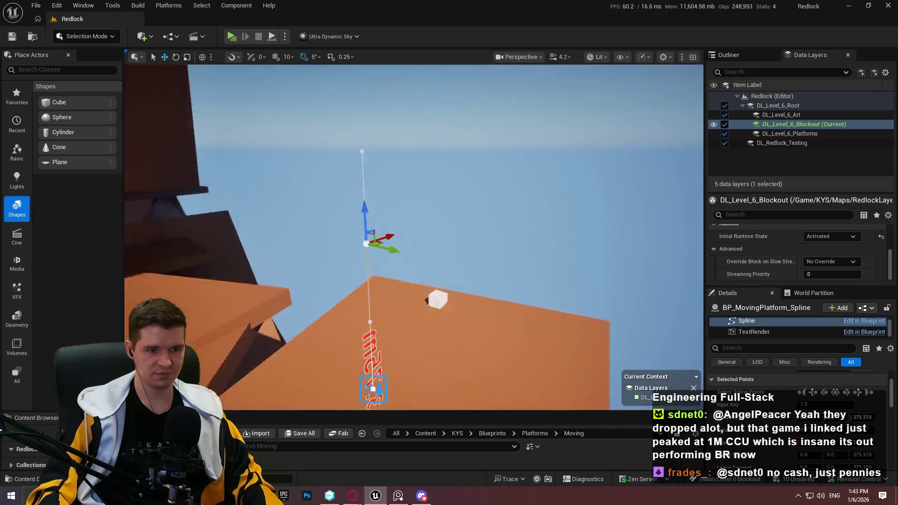
scroll(414, 237, down, 2)
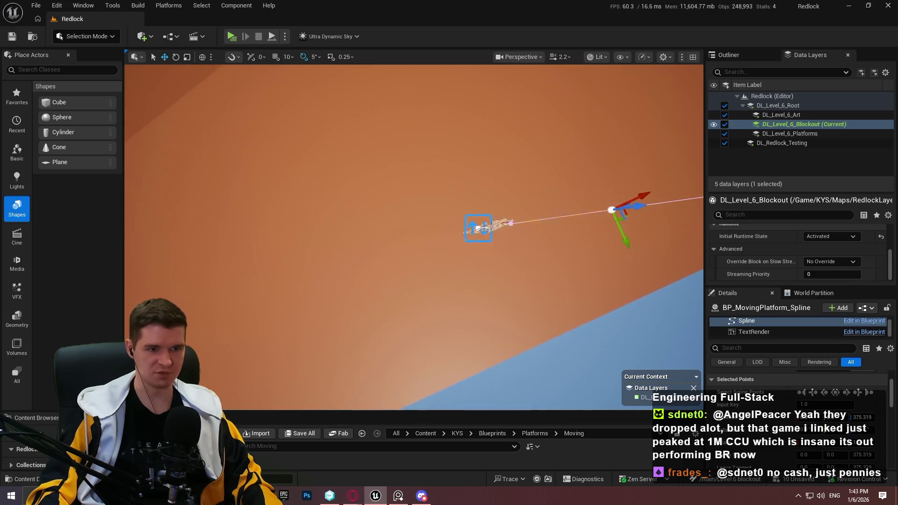
drag(441, 268, 441, 268)
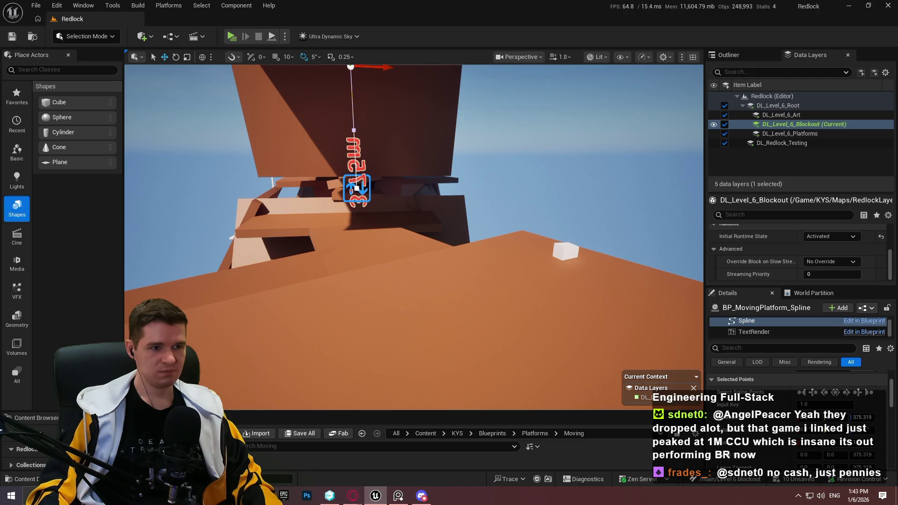
drag(371, 198, 371, 198)
mouse_move(309, 247)
mouse_down()
mouse_move(638, 223)
mouse_move(585, 220)
mouse_up()
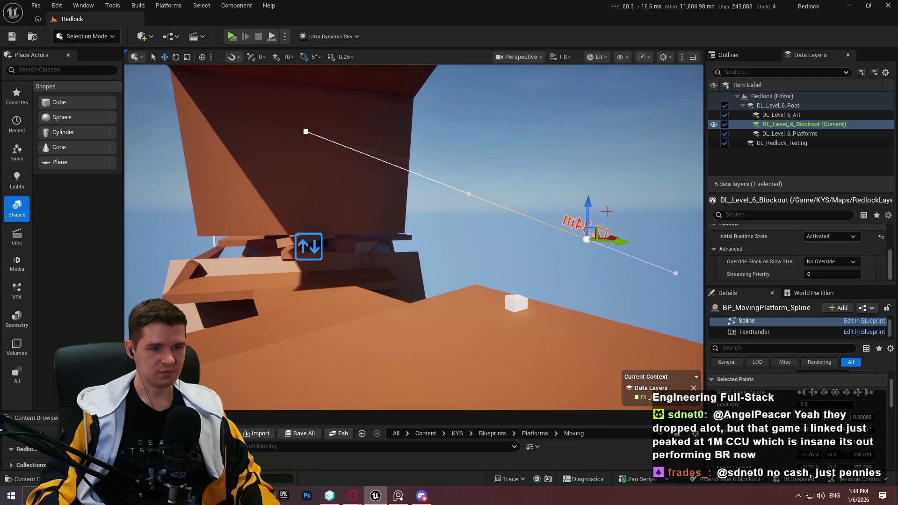
key(ctrl+z)
click(321, 247)
Move the BP_MovingPlatform_Spline actor onto the small white cube by the orange platform.
click(321, 248)
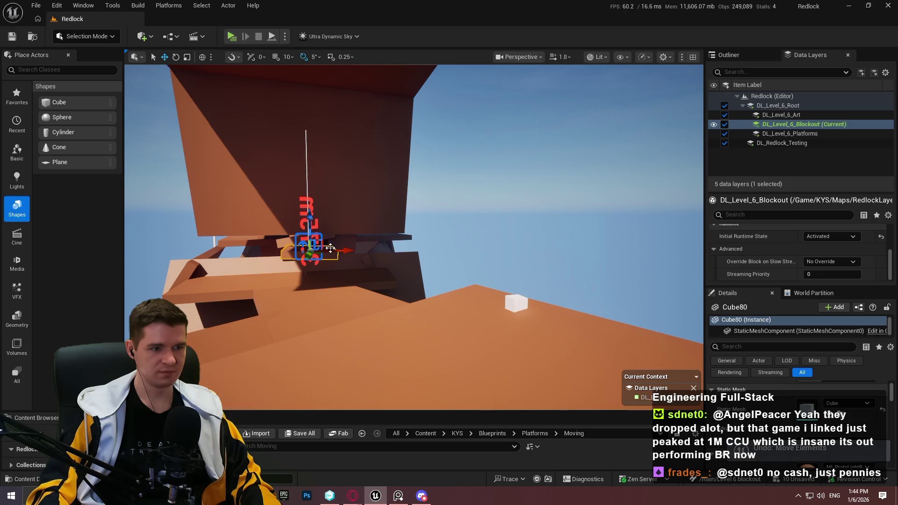
click(305, 183)
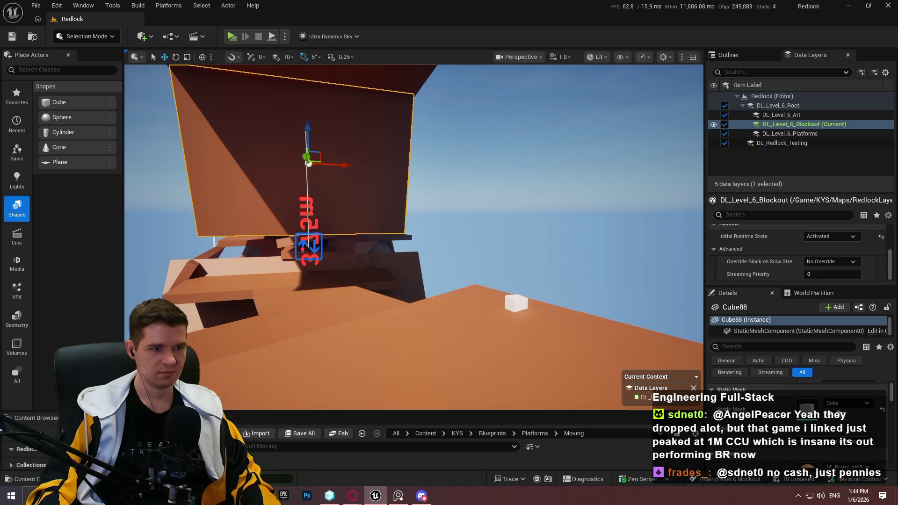
click(308, 248)
mouse_move(331, 247)
mouse_down()
mouse_move(623, 236)
mouse_move(582, 208)
mouse_move(585, 347)
mouse_up()
drag(582, 390, 540, 333)
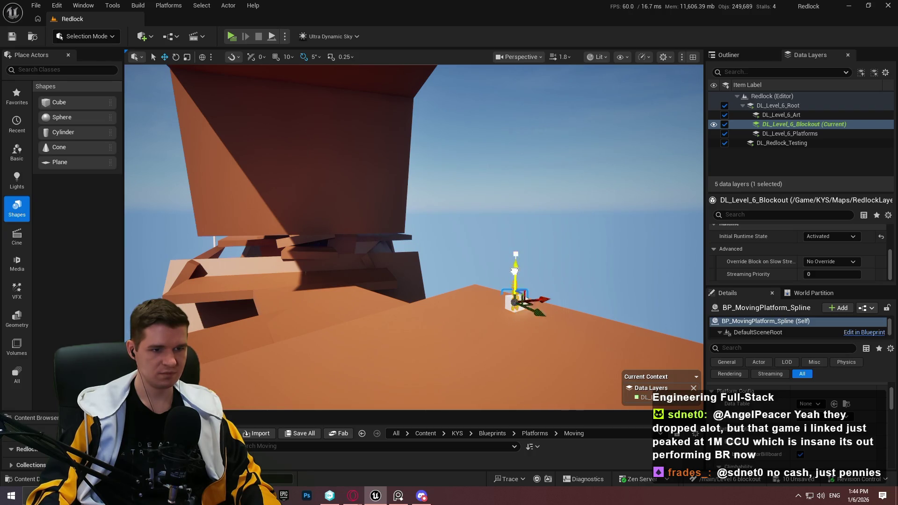
scroll(538, 259, down, 3)
key(w)
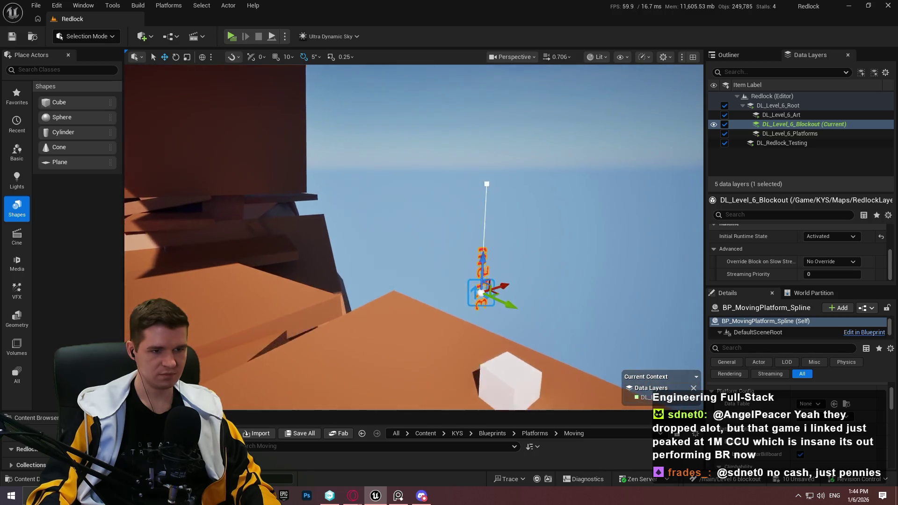
mouse_move(397, 115)
mouse_down()
mouse_move(482, 236)
mouse_move(484, 224)
mouse_move(487, 245)
mouse_up()
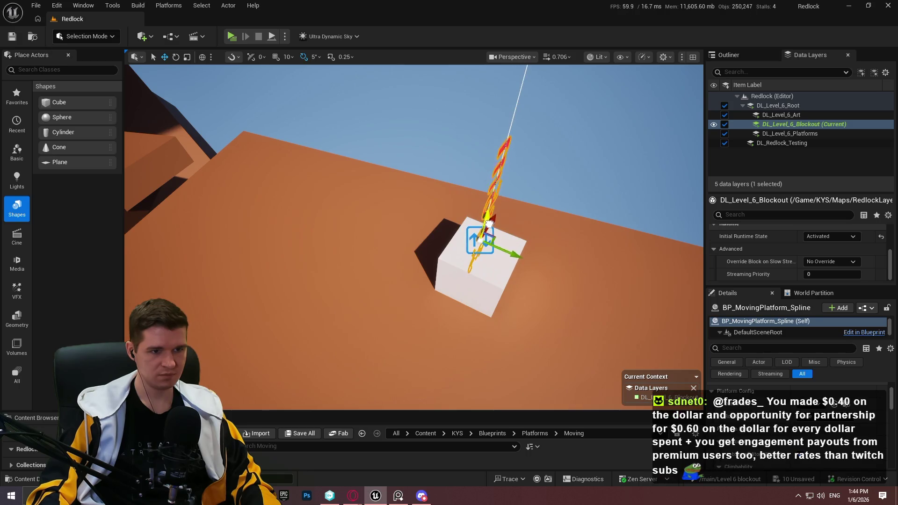
Delete the white cube marker and nudge the platform spline into its final spot.
click(482, 243)
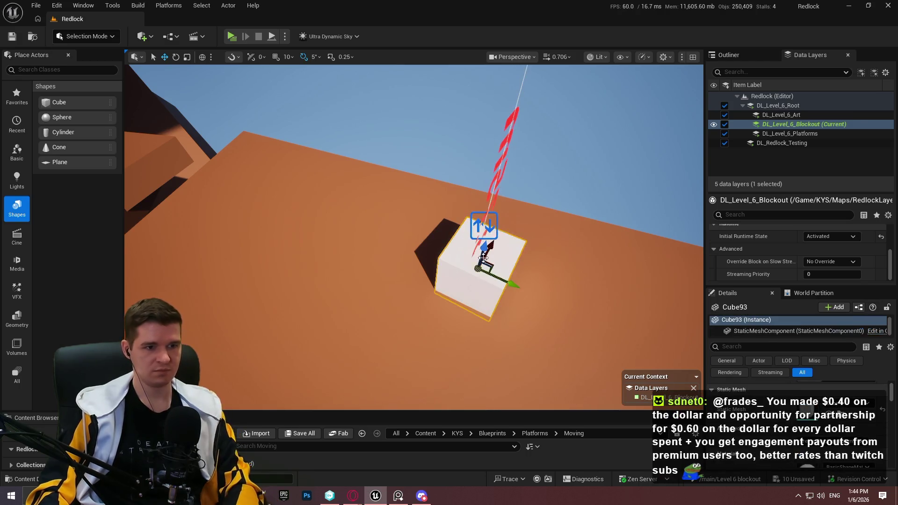
key(Delete)
click(485, 223)
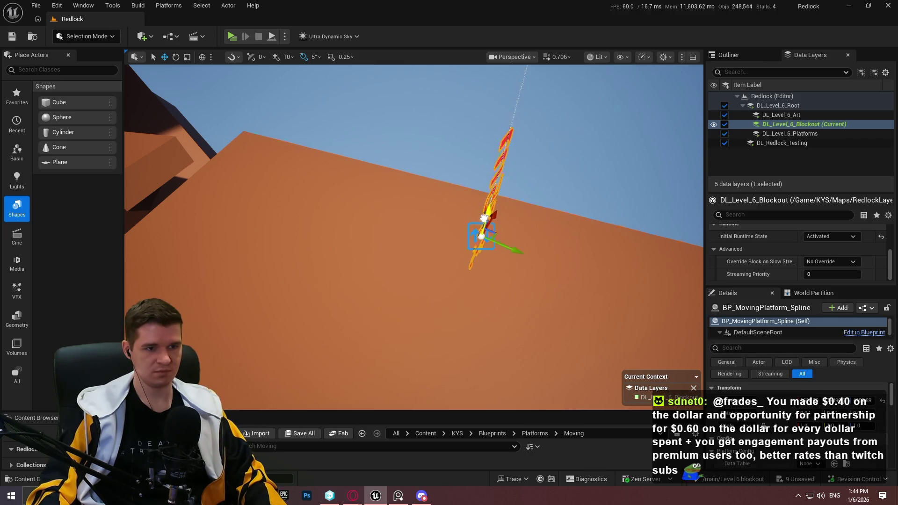
drag(470, 260, 540, 199)
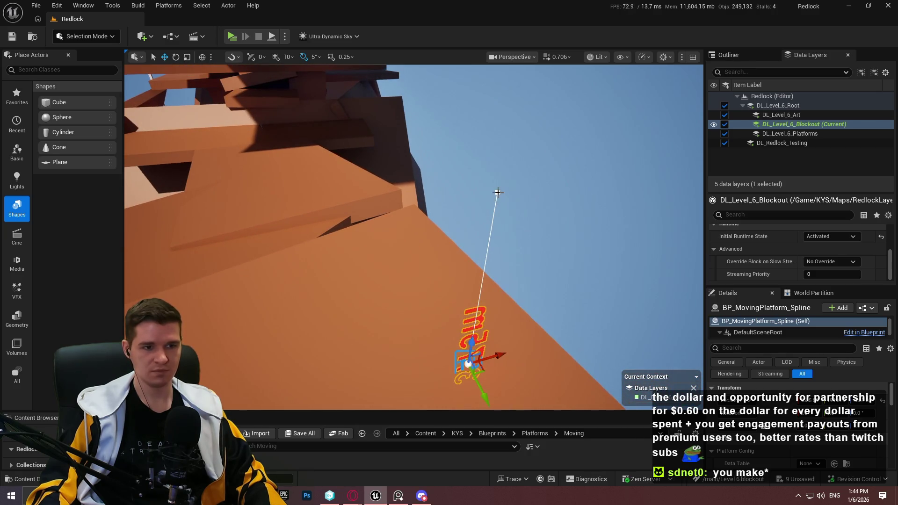
Lower the top spline point, add a new point above it, and raise the top point to the white block.
click(498, 191)
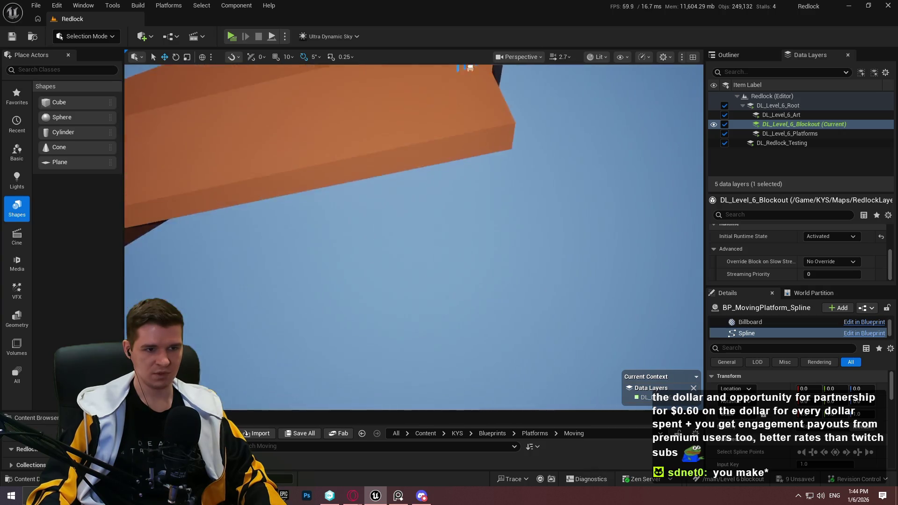
scroll(414, 237, up, 3)
mouse_move(414, 238)
mouse_down()
mouse_move(428, 265)
mouse_move(419, 224)
mouse_move(371, 299)
mouse_move(346, 140)
mouse_move(356, 206)
mouse_move(343, 282)
mouse_move(364, 83)
mouse_move(384, 188)
mouse_move(399, 128)
mouse_move(393, 168)
mouse_move(423, 257)
mouse_move(396, 260)
mouse_move(403, 328)
mouse_move(425, 116)
mouse_move(440, 235)
mouse_up()
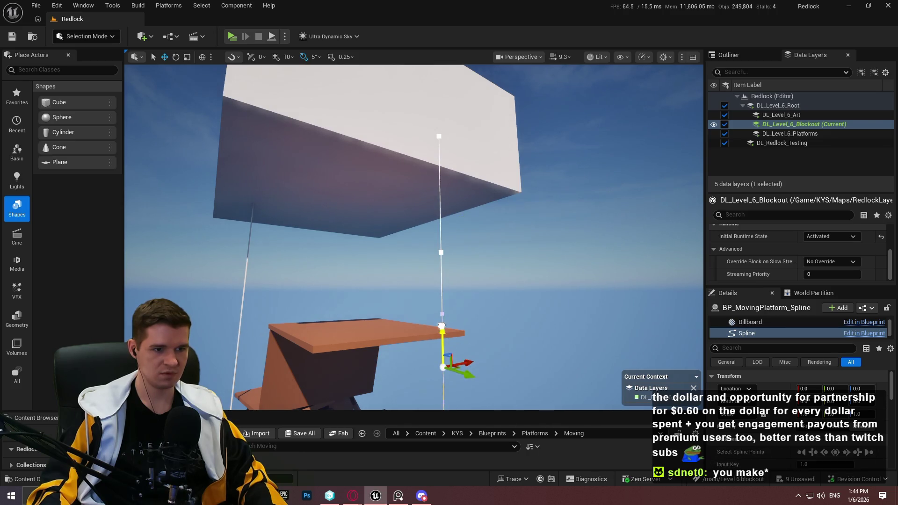
drag(445, 326, 470, 307)
drag(464, 255, 462, 323)
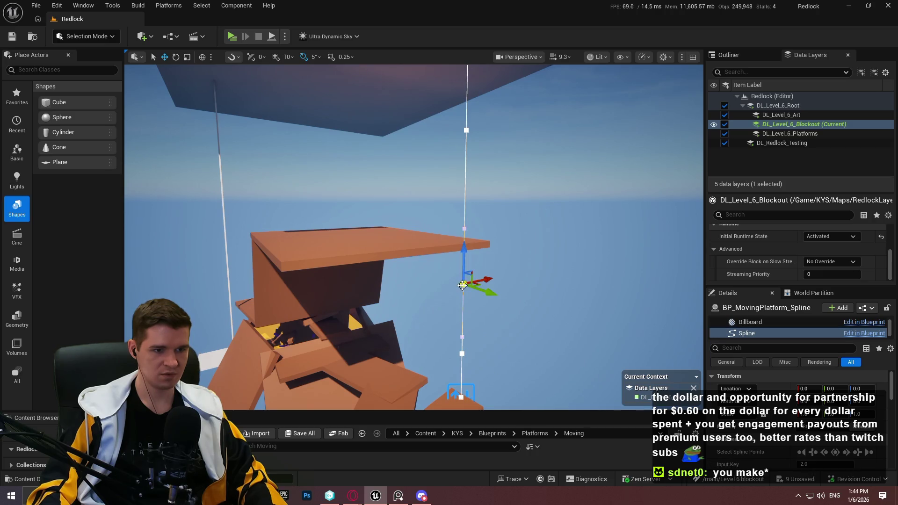
drag(463, 250, 469, 164)
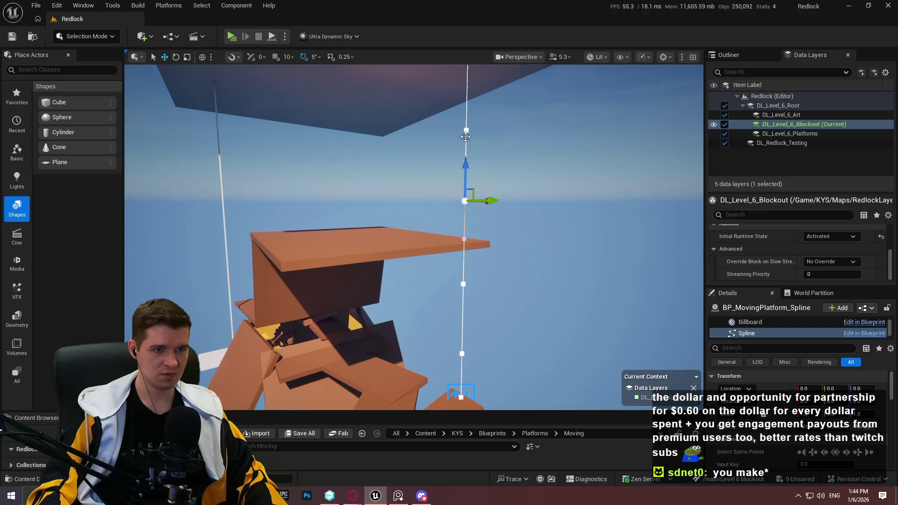
mouse_move(484, 129)
mouse_down()
mouse_move(466, 188)
mouse_move(462, 131)
mouse_move(459, 139)
mouse_move(429, 243)
mouse_up()
click(434, 235)
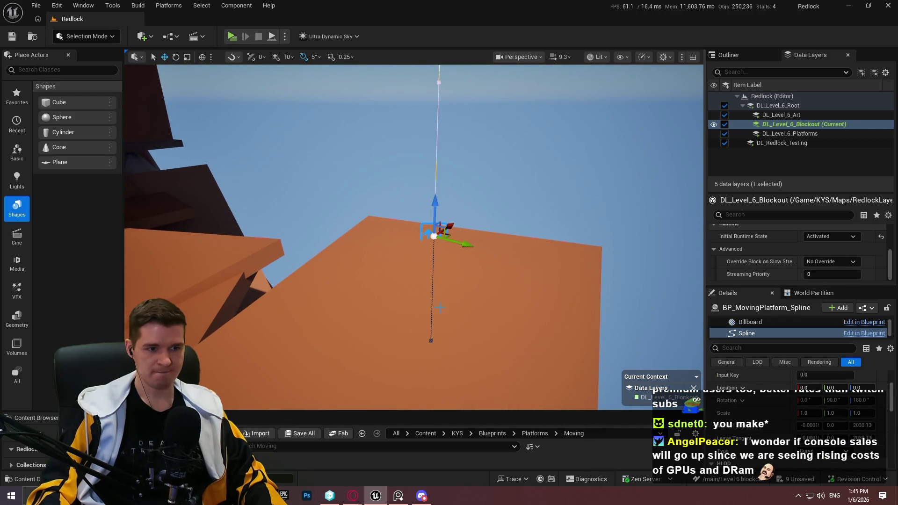
Select the whole BP_MovingPlatform_Spline actor and enlarge the Details panel to its Movement settings.
scroll(763, 415, up, 3)
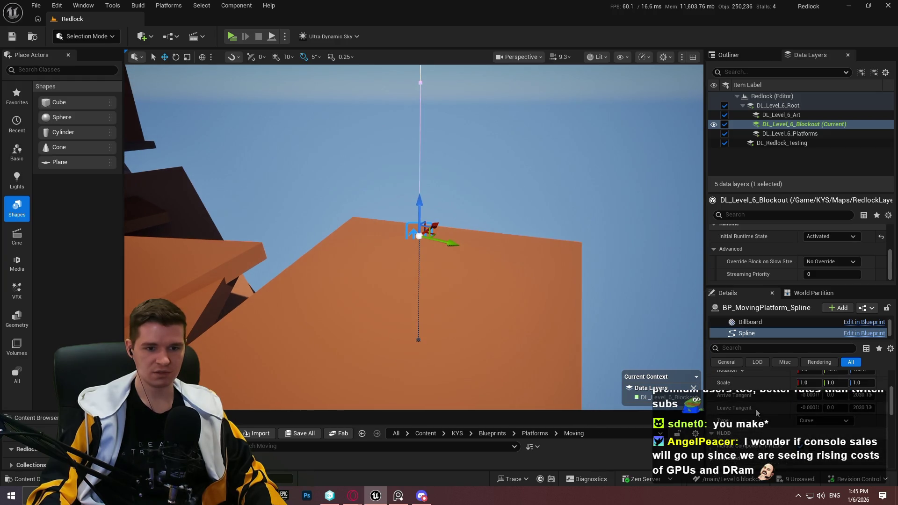
scroll(768, 327, up, 2)
click(770, 323)
scroll(768, 416, down, 3)
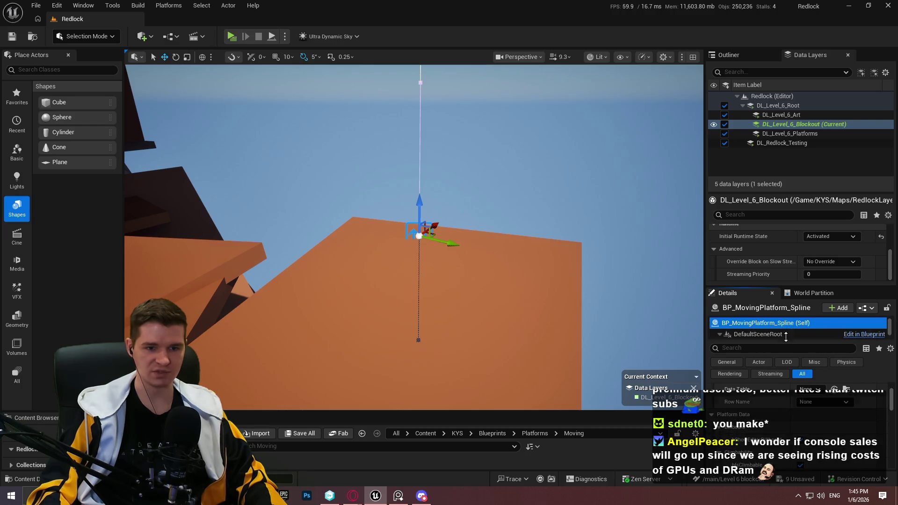
drag(774, 287, 773, 204)
scroll(790, 368, down, 4)
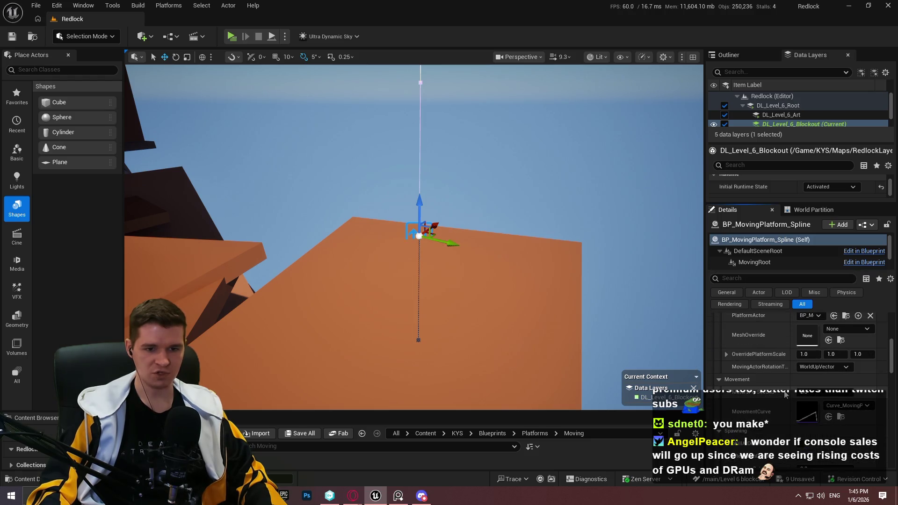
mouse_move(421, 280)
mouse_down()
mouse_move(410, 164)
mouse_move(421, 196)
mouse_move(463, 229)
mouse_move(436, 201)
mouse_up()
scroll(449, 210, down, 2)
drag(496, 240, 496, 240)
mouse_move(572, 201)
mouse_down()
mouse_move(542, 236)
mouse_move(572, 198)
mouse_up()
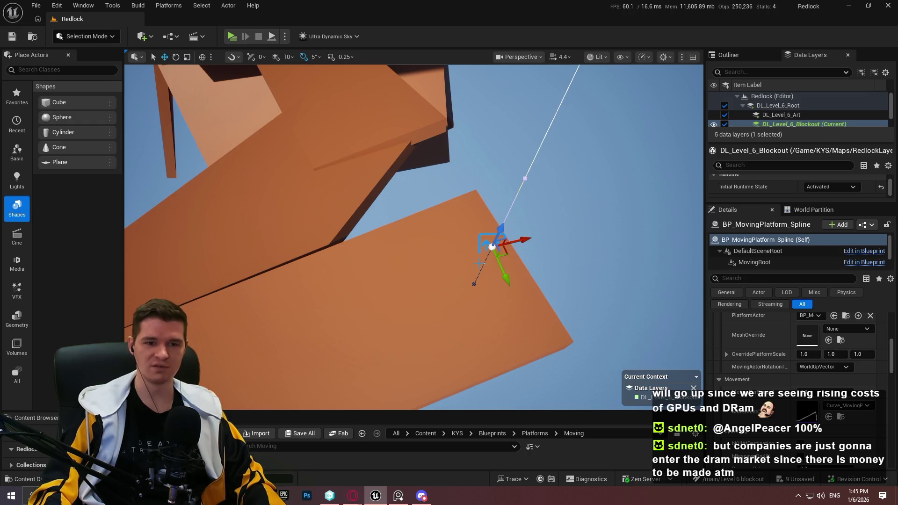
Play From Here on the orange platform, run toward the elevator, then stop the test.
right_click(452, 278)
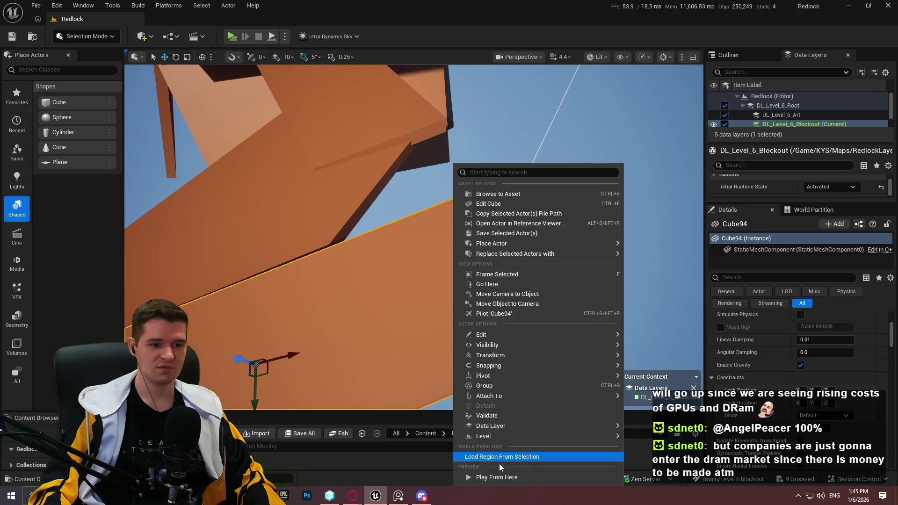
click(499, 462)
key(w)
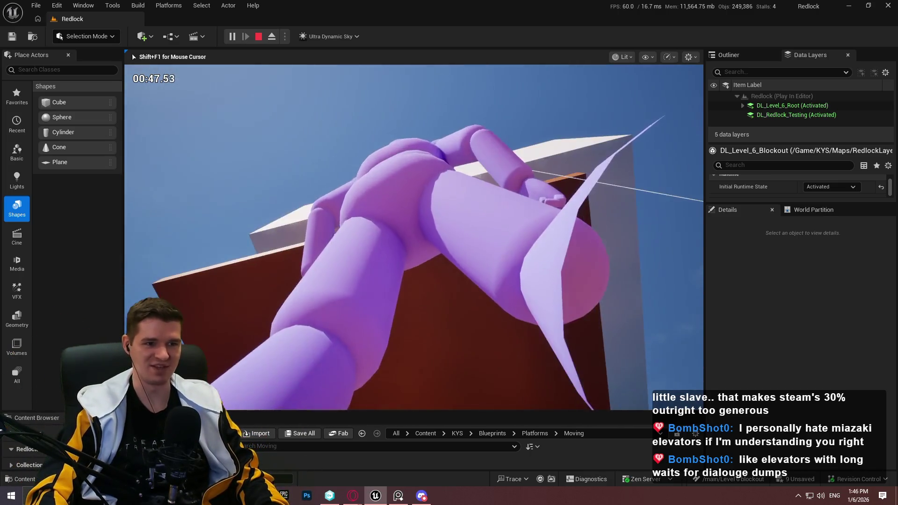
key(Escape)
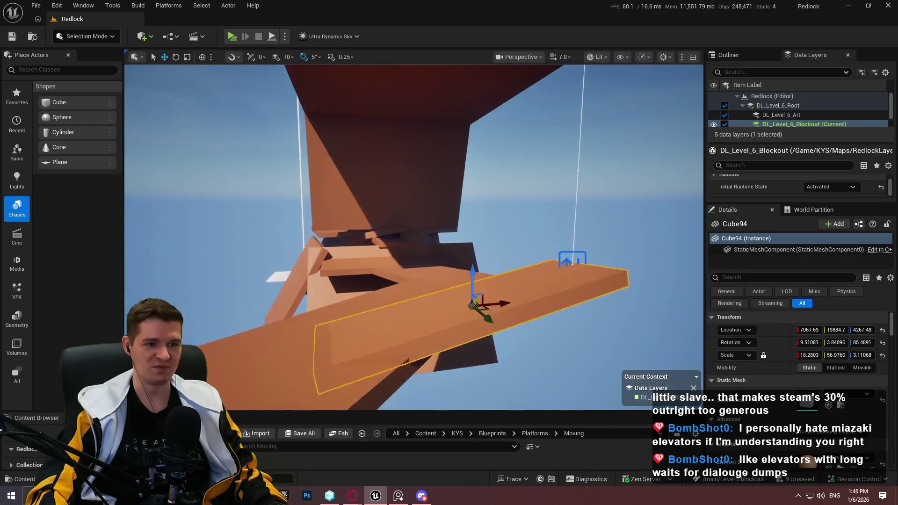
Select BP_MovingPlatform_Spline and set its MetersPerSecond speed to 19.
mouse_move(414, 237)
mouse_down()
mouse_move(403, 234)
mouse_move(421, 238)
mouse_move(412, 241)
mouse_up()
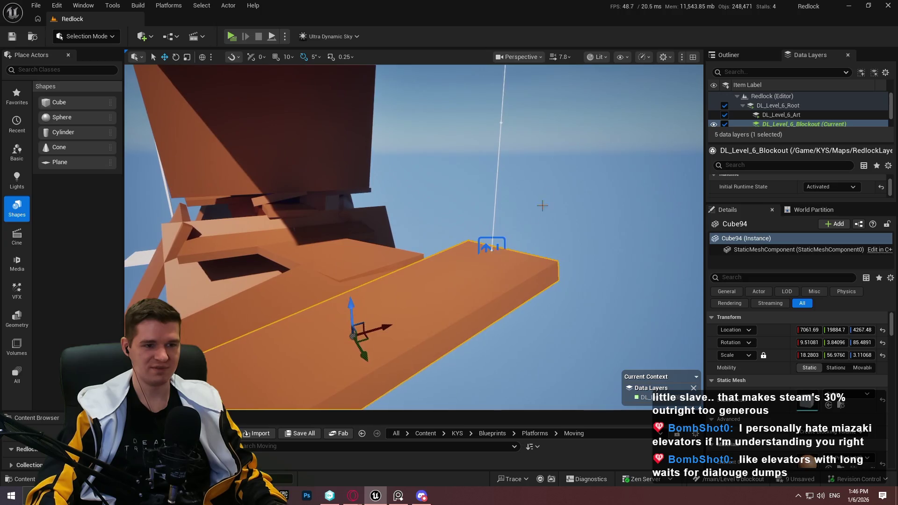
click(493, 249)
drag(534, 248, 531, 229)
scroll(780, 414, down, 4)
scroll(780, 414, down, 3)
click(810, 422)
drag(805, 422, 844, 423)
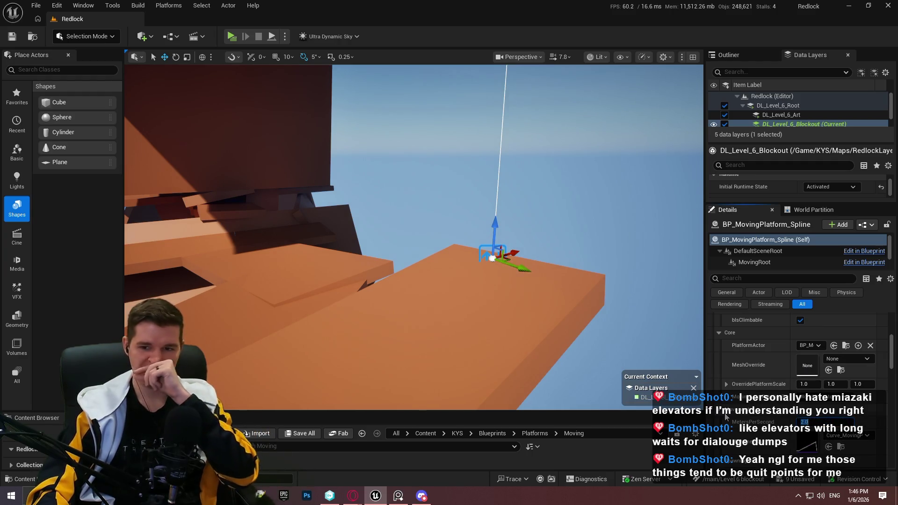
key(w)
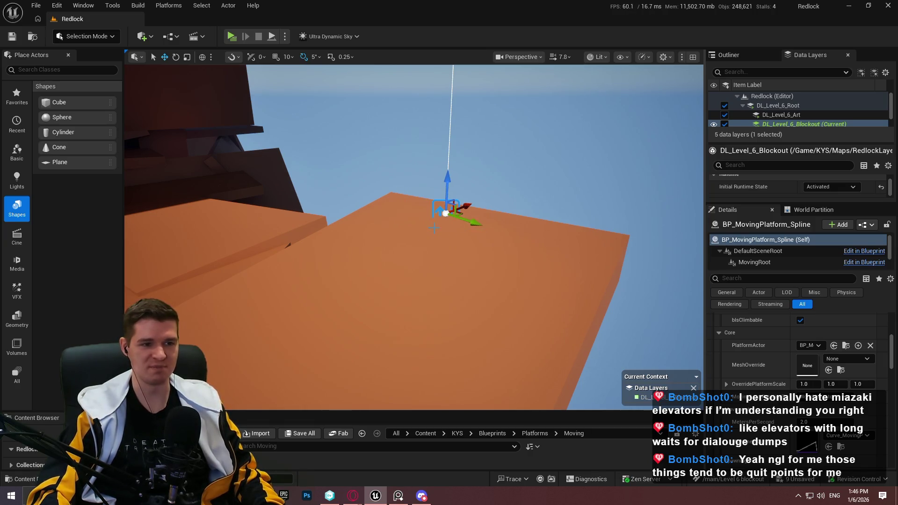
click(835, 422)
text(1)
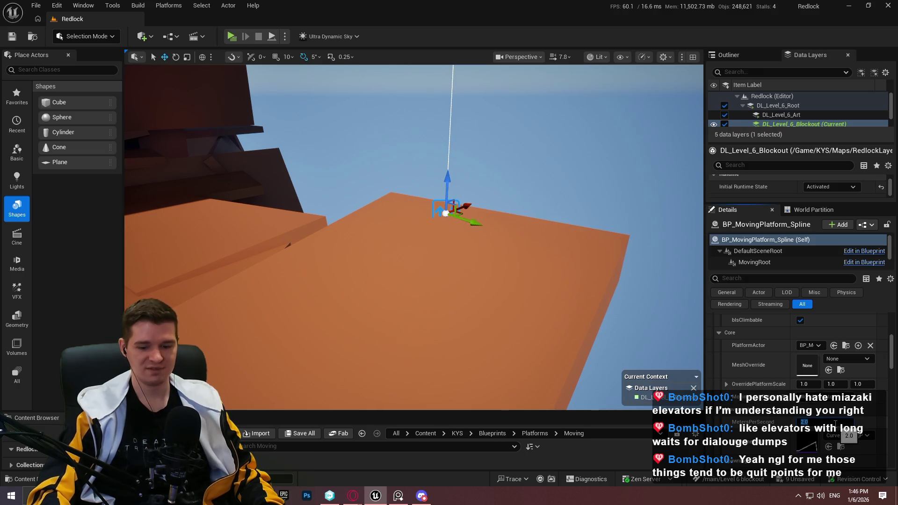
text(9)
key(Return)
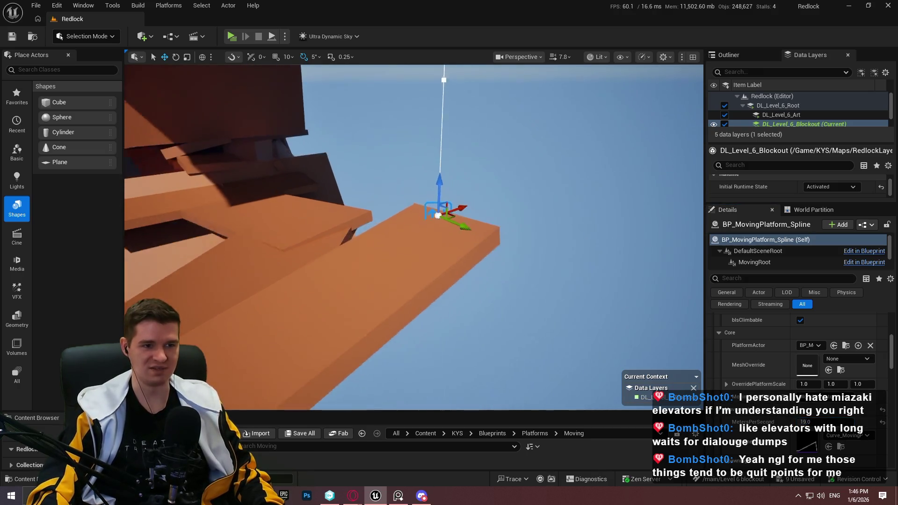
right_click(442, 163)
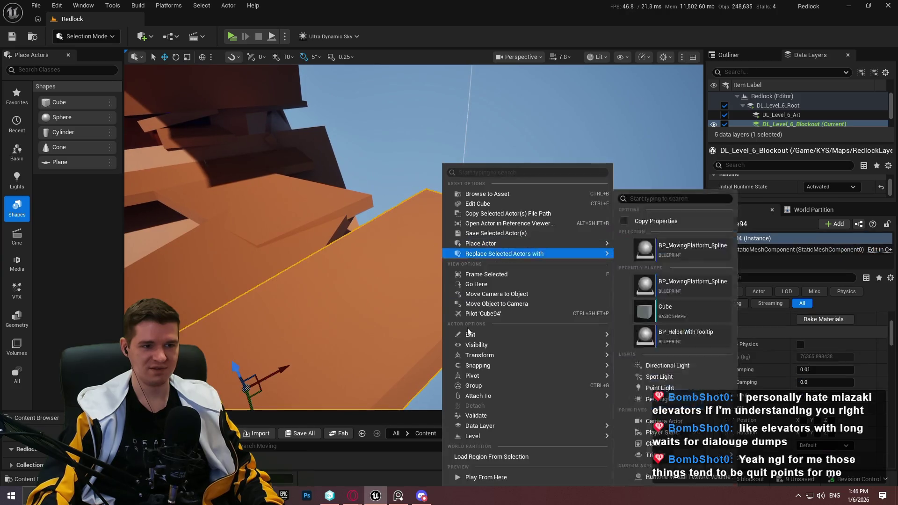
Play From Here on the orange platform and run the character forward.
click(508, 478)
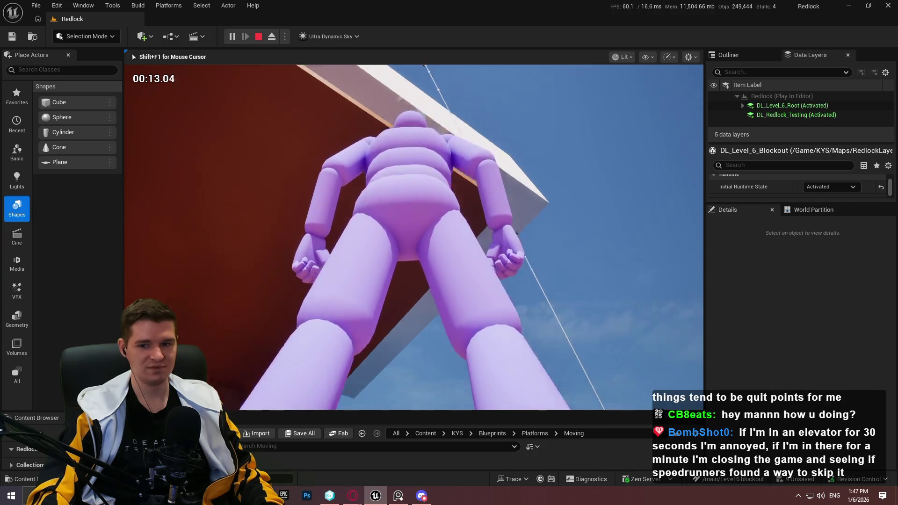
key(w)
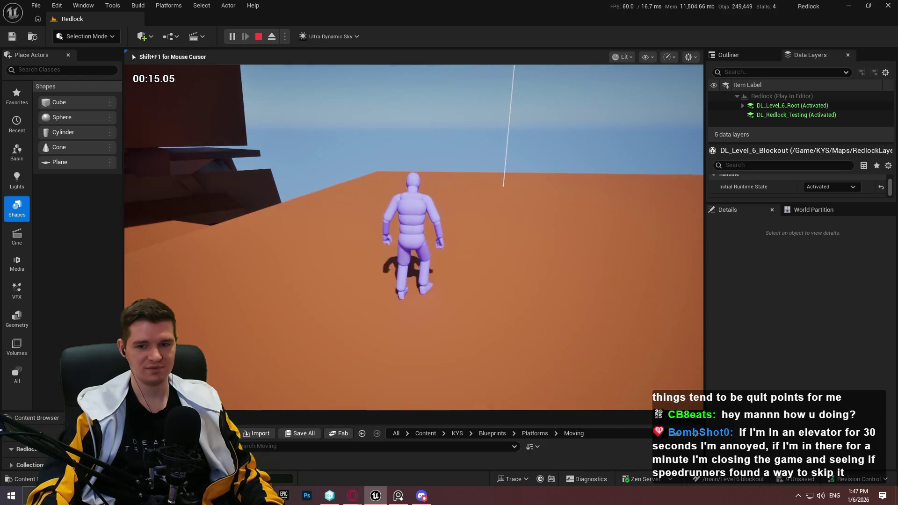